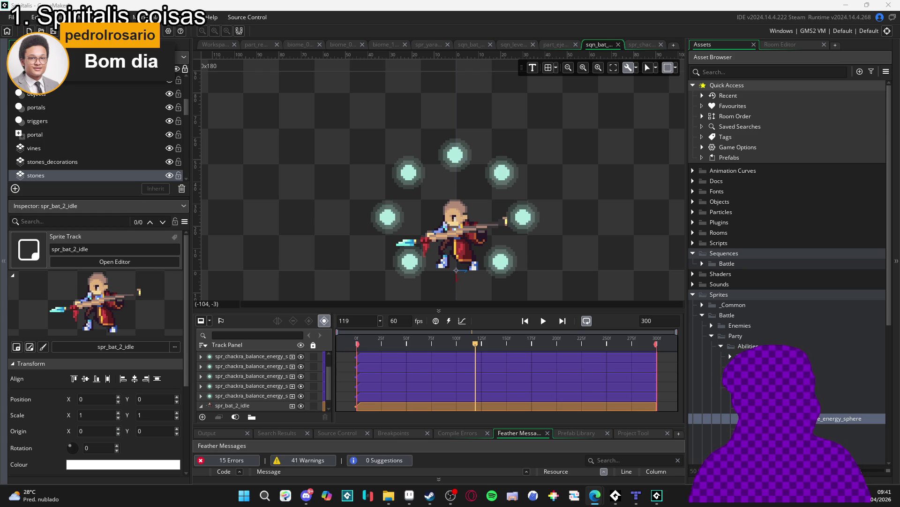
Preview the chakra balance sequence, then enlarge the timeline to show all seven sphere tracks and the bat track
drag(457, 280, 474, 253)
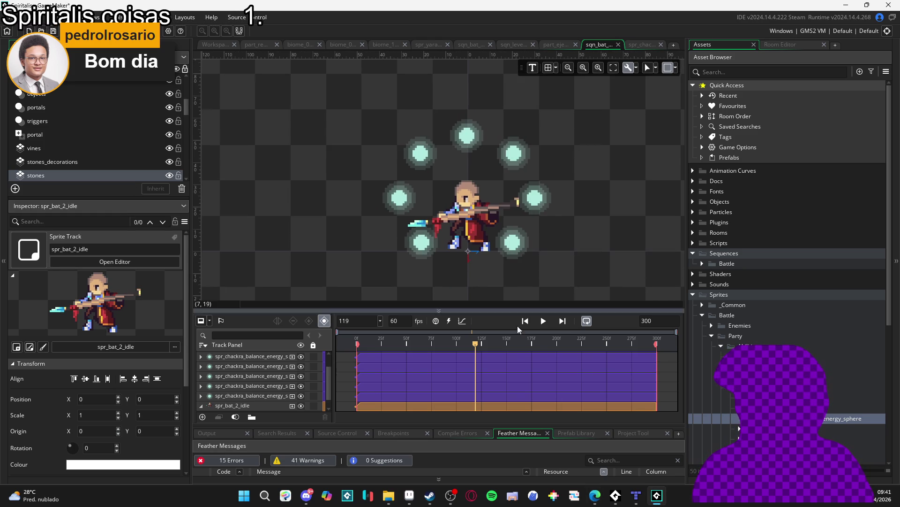
mouse_move(475, 345)
mouse_down()
mouse_move(368, 346)
mouse_move(462, 353)
mouse_up()
key(space)
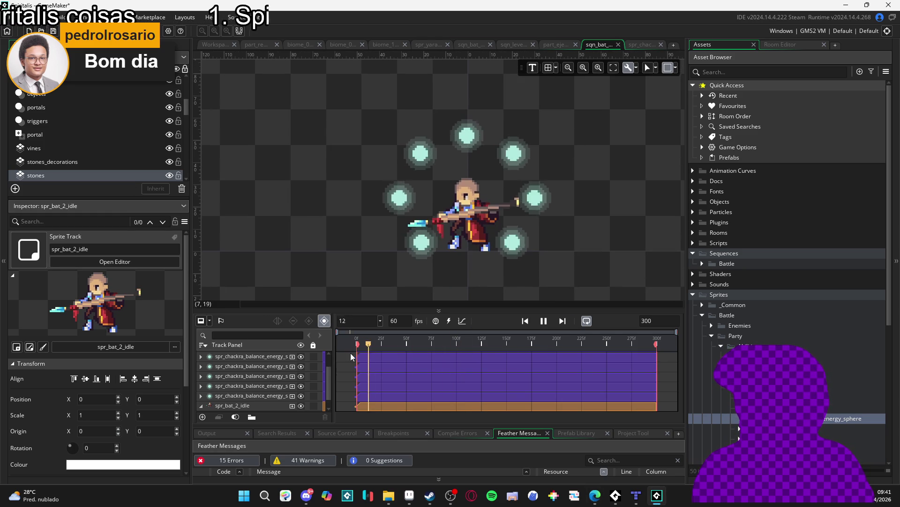
click(542, 324)
click(356, 352)
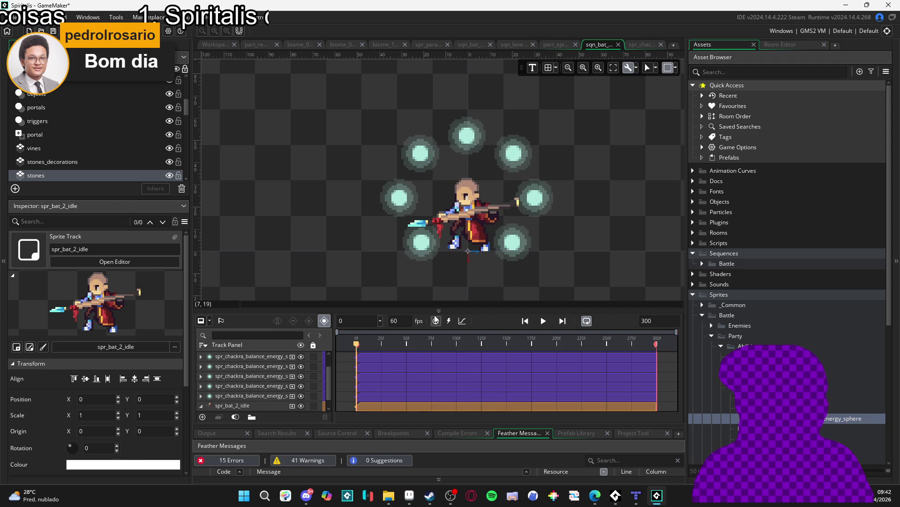
drag(436, 310, 437, 264)
scroll(446, 201, down, 2)
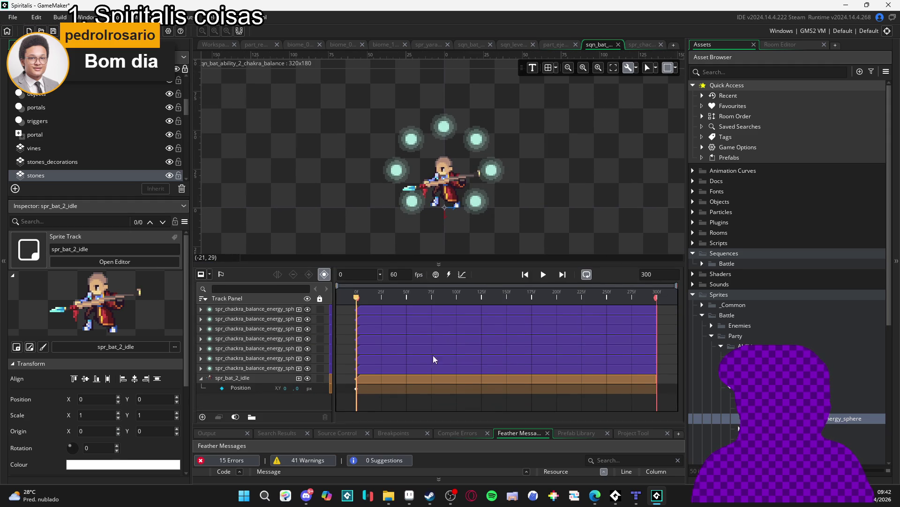
click(252, 312)
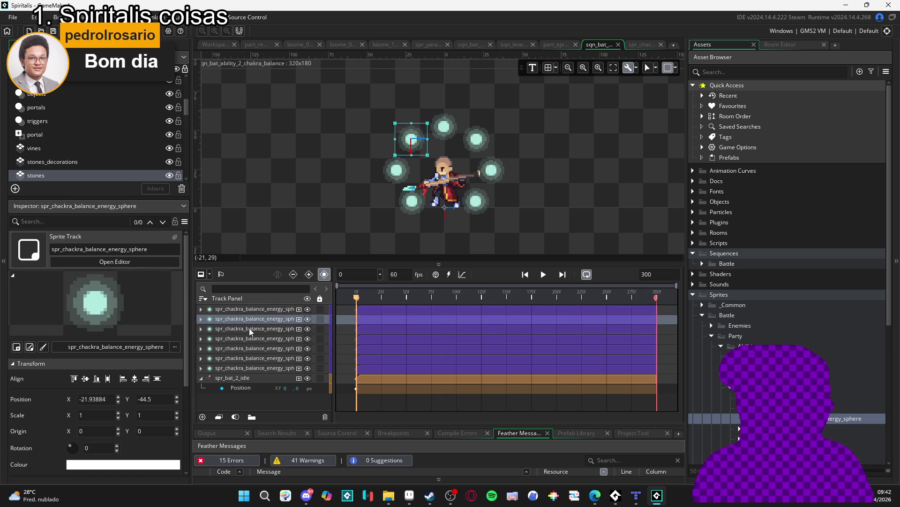
click(241, 333)
click(240, 338)
click(234, 348)
click(235, 357)
click(233, 368)
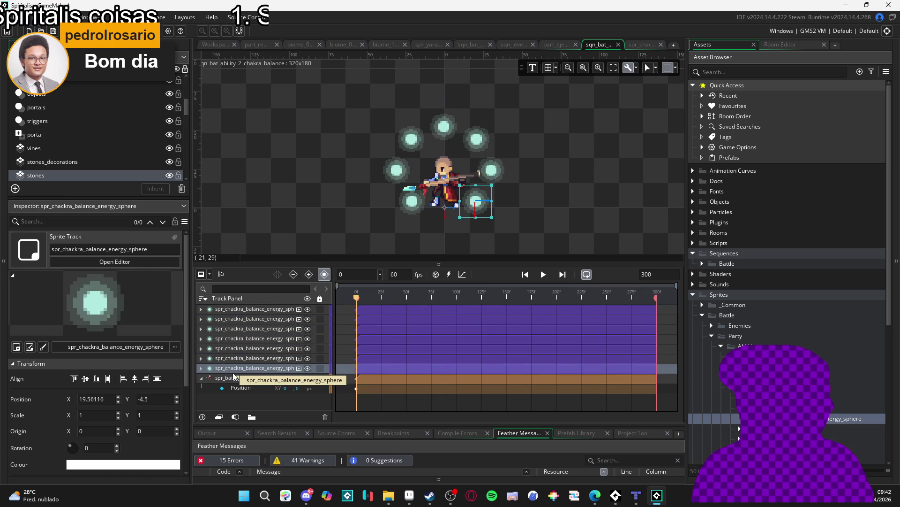
click(239, 310)
click(241, 329)
click(243, 342)
click(242, 348)
click(241, 358)
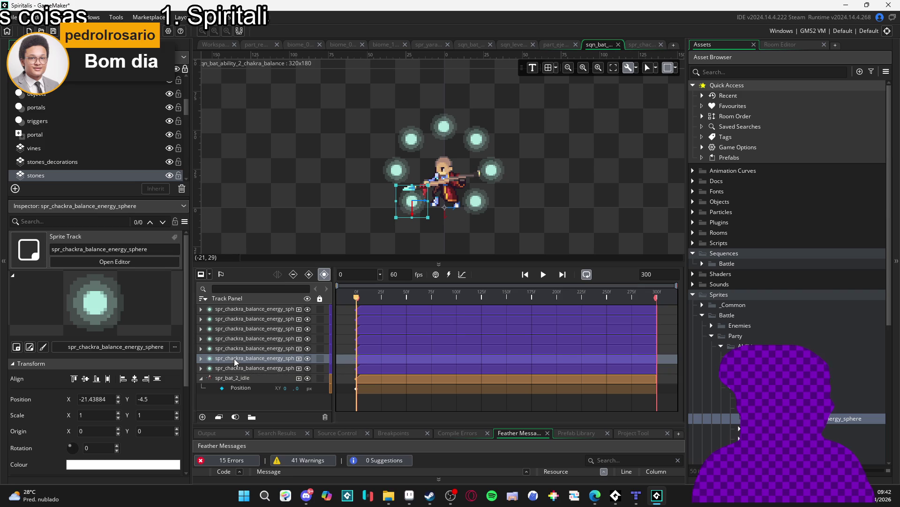
click(241, 310)
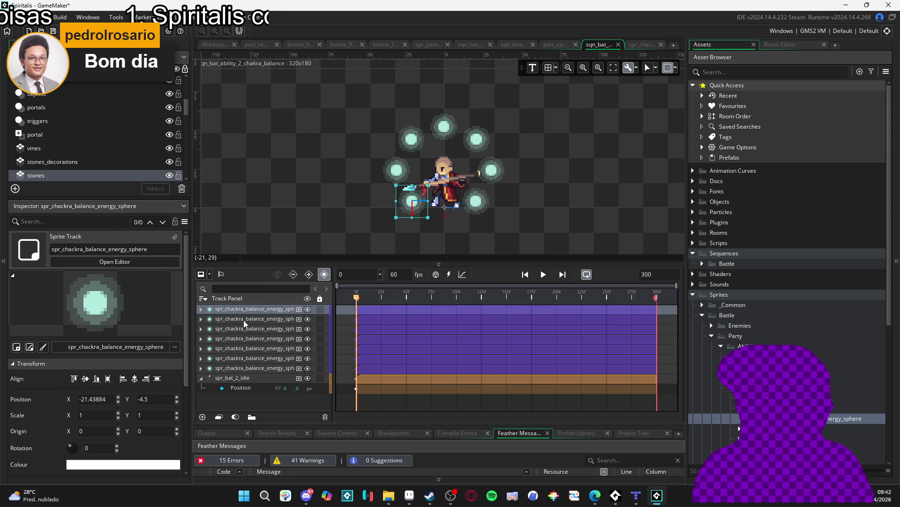
click(243, 317)
click(241, 327)
click(230, 339)
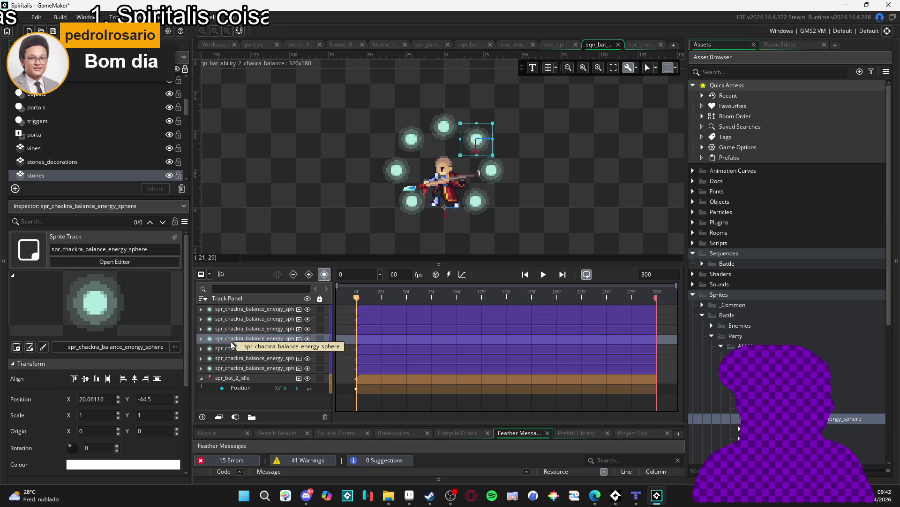
click(230, 349)
click(228, 320)
click(229, 328)
click(232, 339)
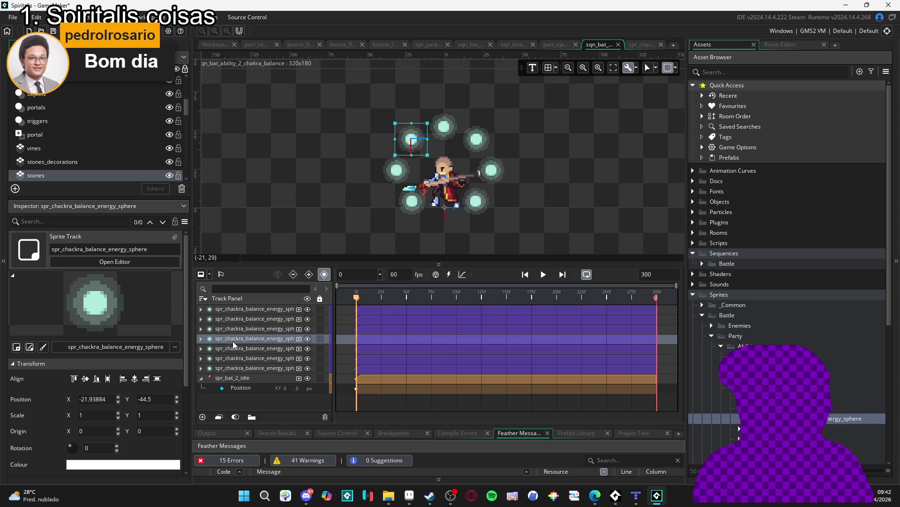
click(232, 328)
click(232, 336)
click(232, 348)
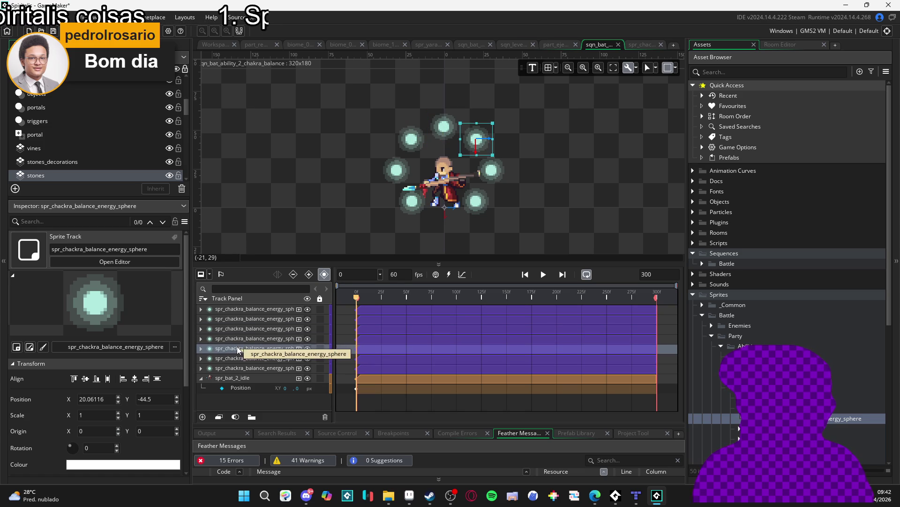
click(228, 357)
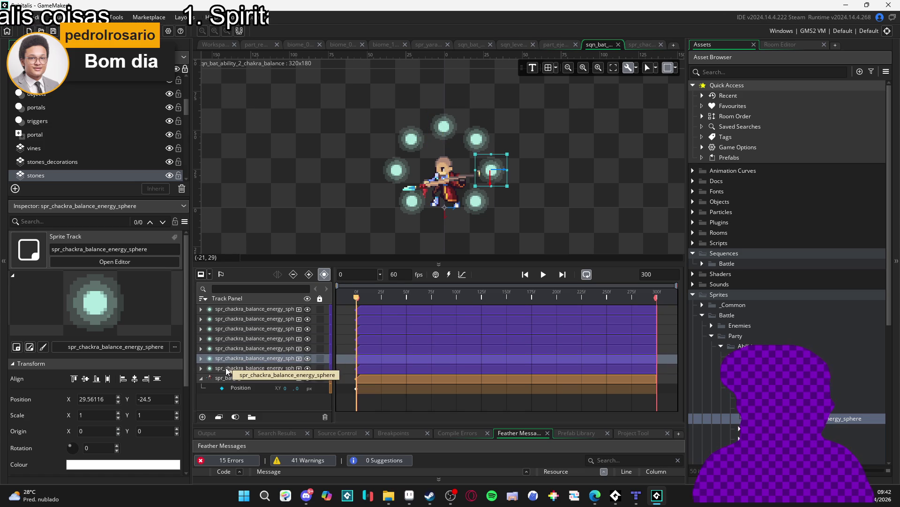
click(226, 368)
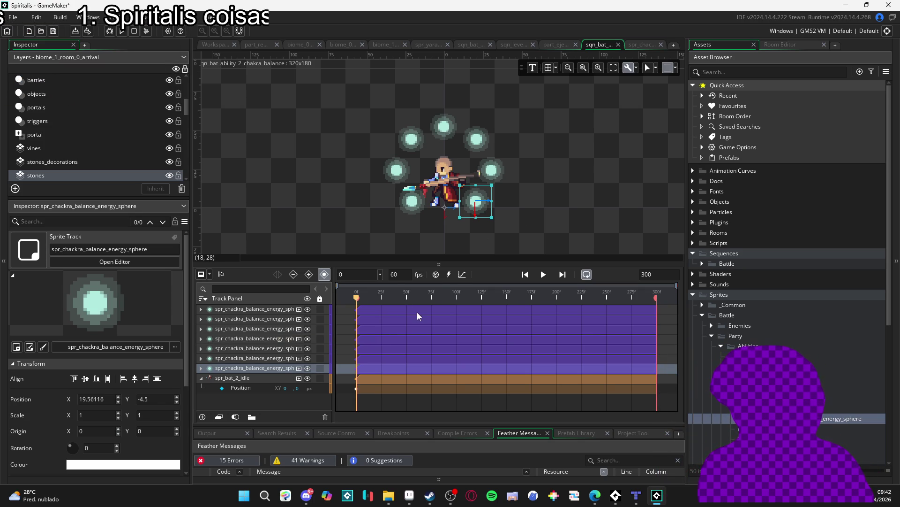
drag(357, 309, 381, 311)
Stagger the first three sphere clips to start around frames 10, 20 and 30
scroll(381, 311, up, 1)
scroll(381, 311, up, 3)
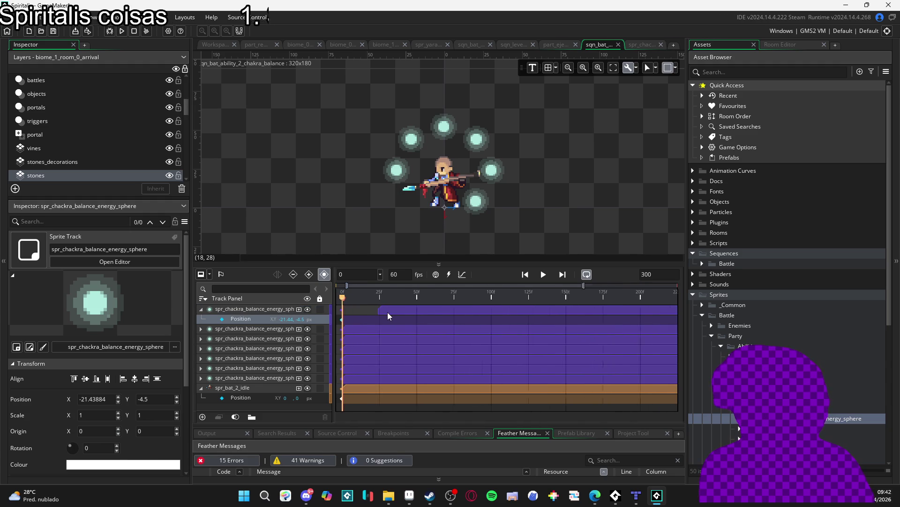
scroll(385, 370, left, 3)
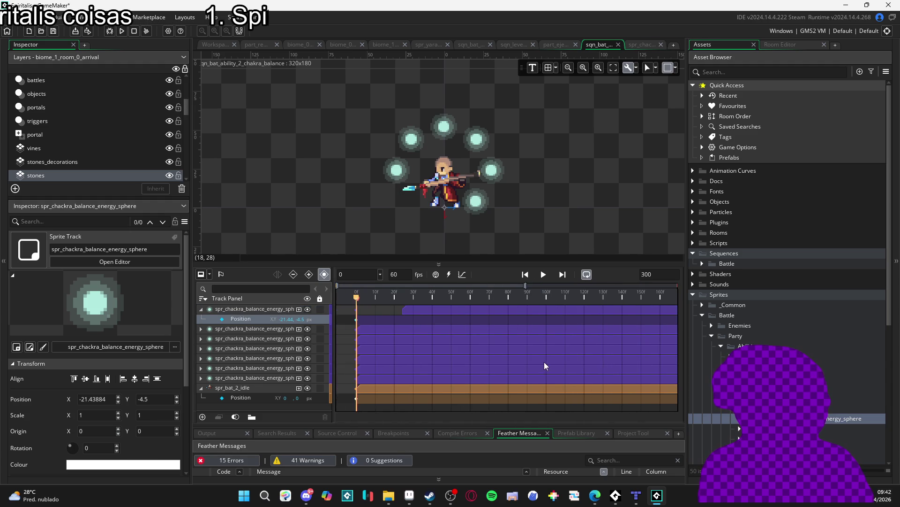
scroll(408, 324, up, 2)
scroll(402, 319, down, 1)
click(400, 311)
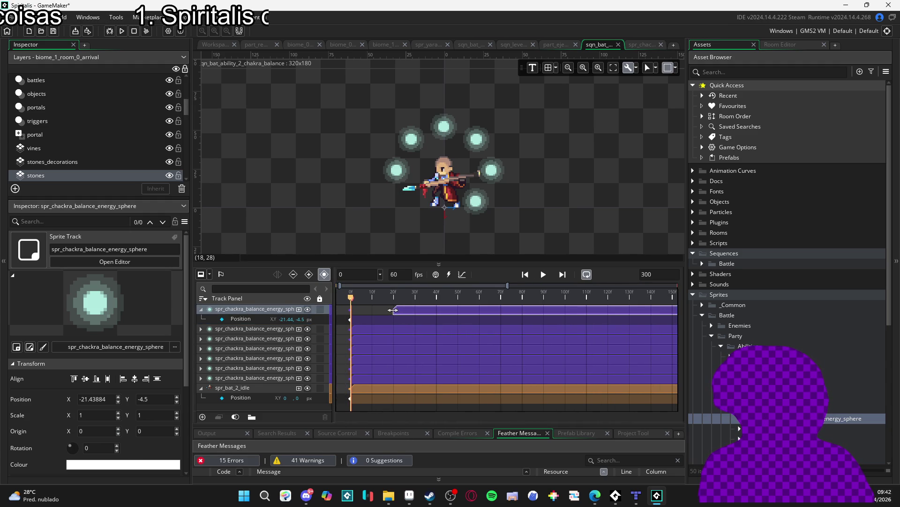
mouse_move(391, 310)
mouse_down()
mouse_move(372, 312)
mouse_move(399, 334)
mouse_move(374, 334)
mouse_move(396, 334)
mouse_move(422, 350)
mouse_up()
click(359, 331)
click(369, 354)
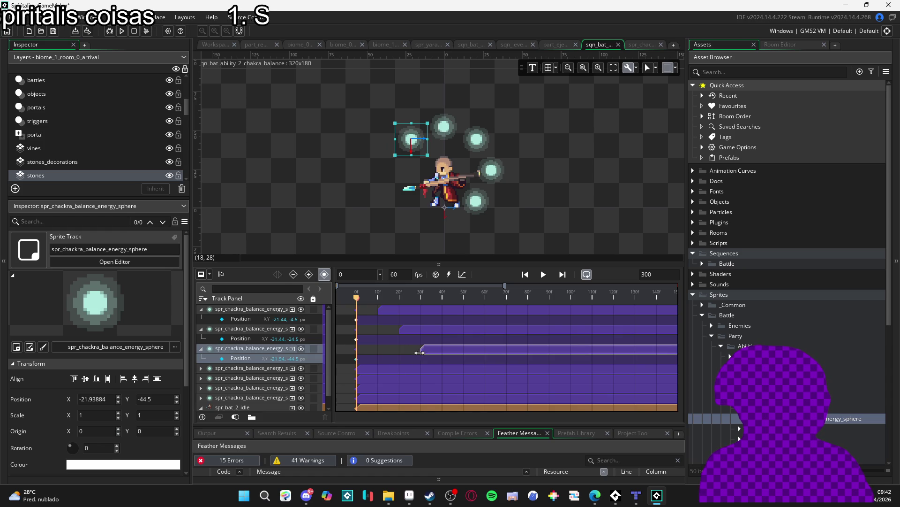
click(369, 374)
Delay the fourth to seventh sphere clips to about frames 40, 50, 60 and 70, then preview
drag(356, 371, 443, 369)
click(373, 391)
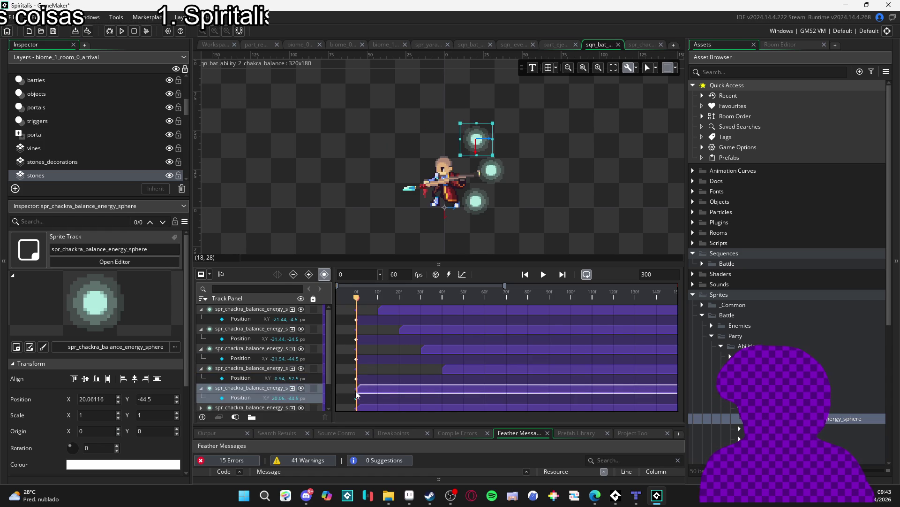
drag(358, 389, 464, 390)
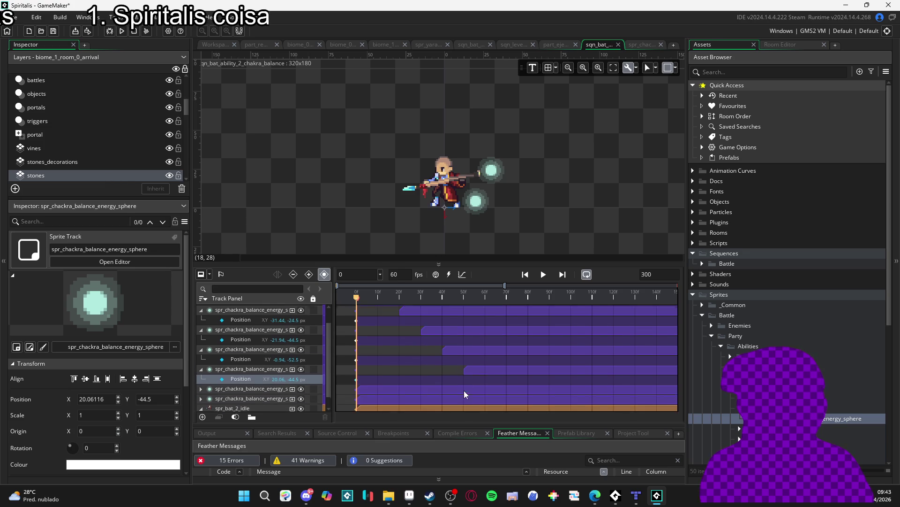
scroll(378, 378, down, 1)
drag(357, 379, 486, 377)
click(368, 397)
mouse_move(357, 396)
mouse_down()
mouse_move(519, 396)
mouse_move(506, 402)
mouse_up()
scroll(457, 383, up, 2)
key(space)
Move the second, fourth and fifth sphere clips earlier, to about frames 15, 26 and 30
key(ctrl+a)
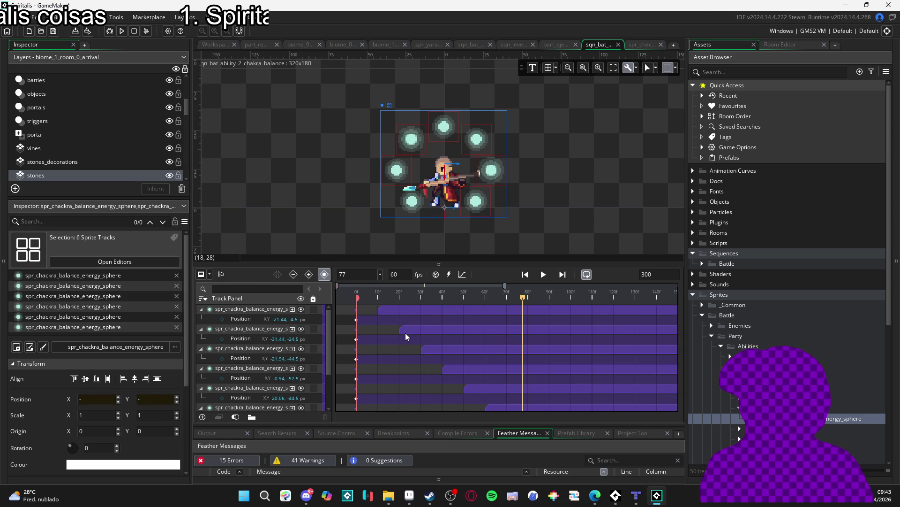
mouse_move(401, 331)
mouse_down()
mouse_move(387, 331)
mouse_move(415, 350)
mouse_move(398, 350)
mouse_up()
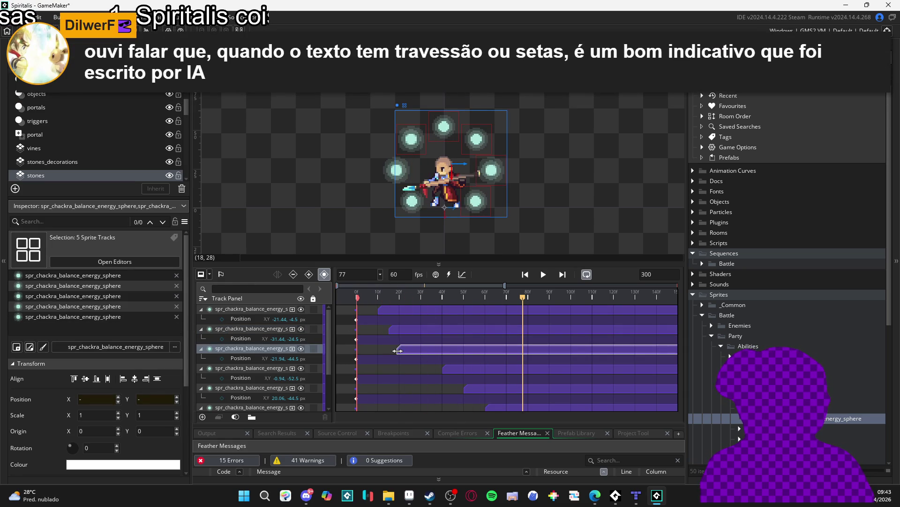
click(444, 368)
mouse_move(444, 368)
mouse_down()
mouse_move(392, 368)
mouse_move(412, 369)
mouse_up()
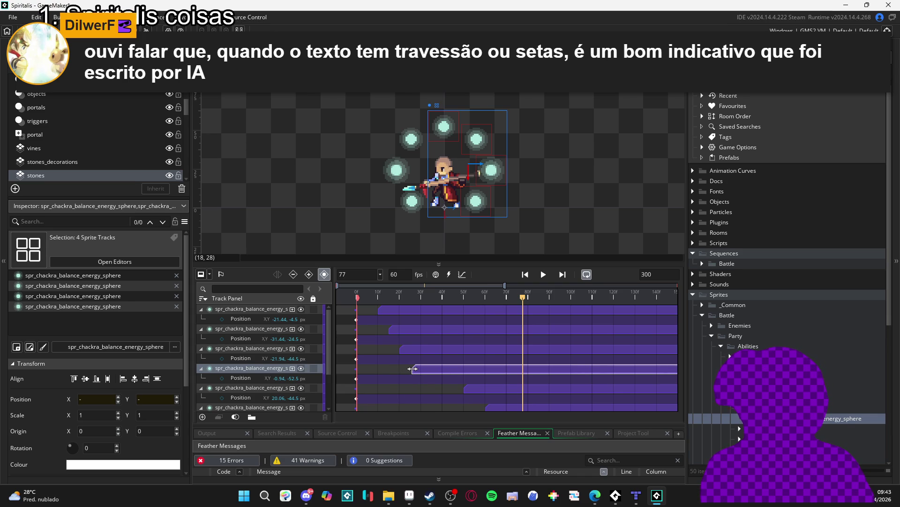
click(467, 389)
mouse_move(466, 389)
mouse_down()
mouse_move(407, 389)
mouse_move(422, 389)
mouse_up()
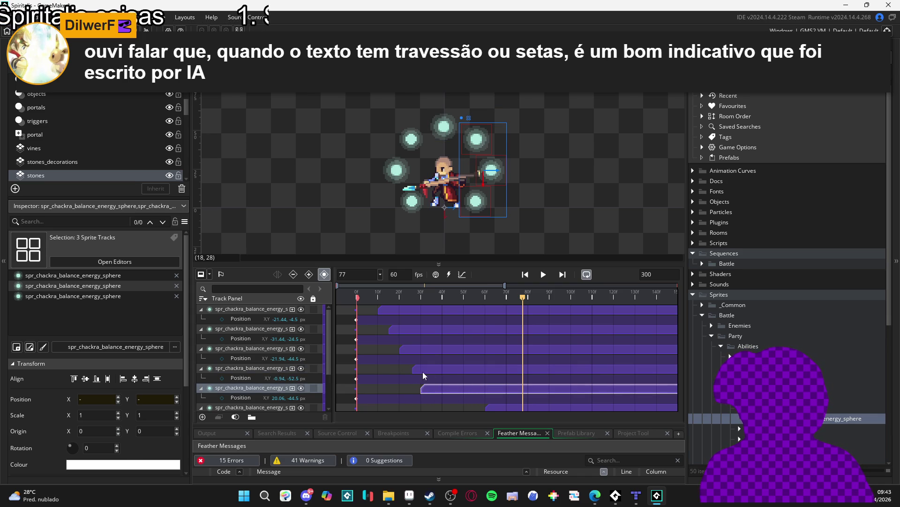
Pull the remaining late sphere clips earlier, to about frames 35 and 40
click(411, 368)
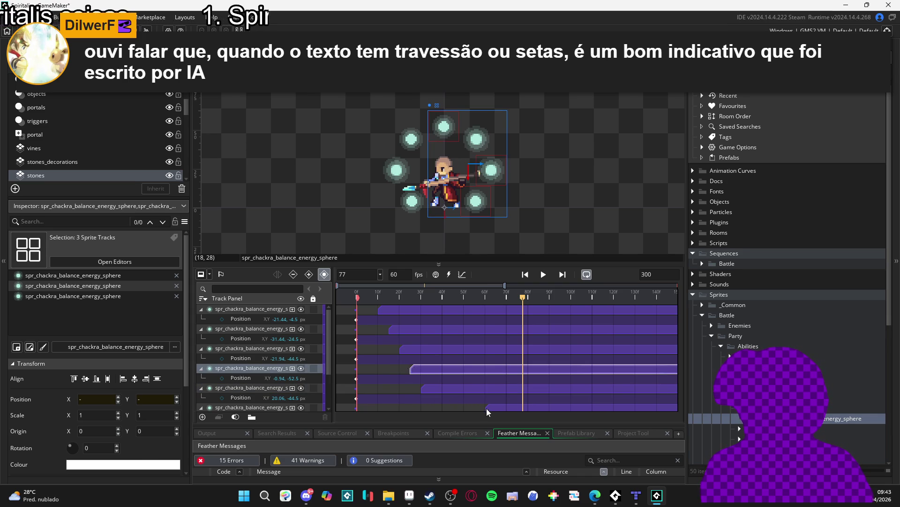
scroll(482, 378, down, 2)
click(496, 373)
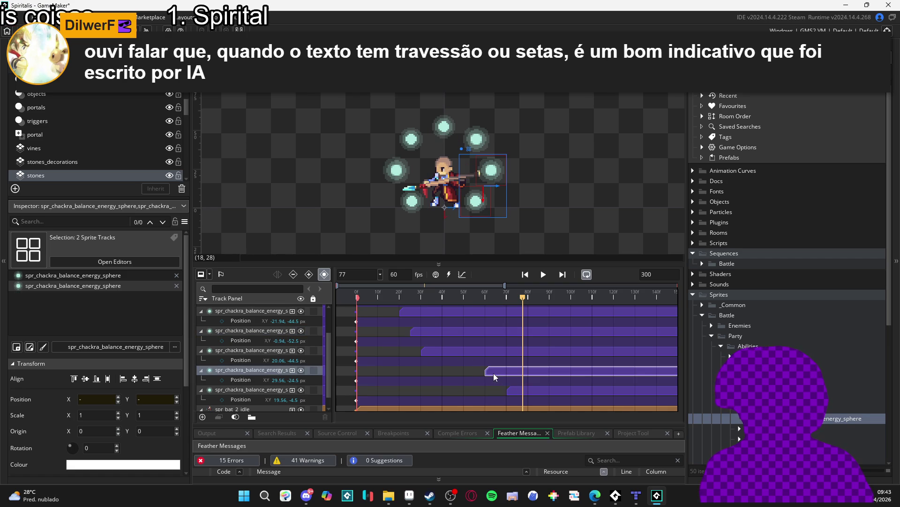
mouse_move(487, 373)
mouse_down()
mouse_move(428, 373)
mouse_move(437, 374)
mouse_up()
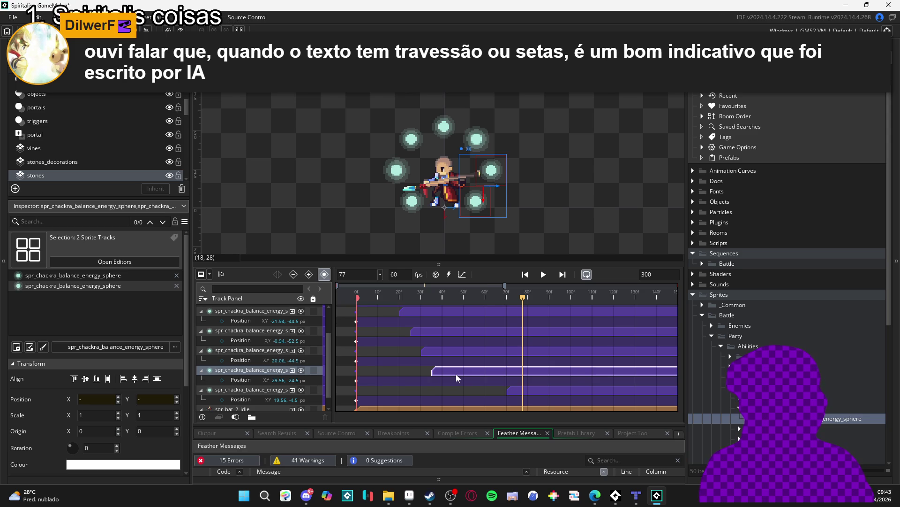
scroll(474, 373, down, 1)
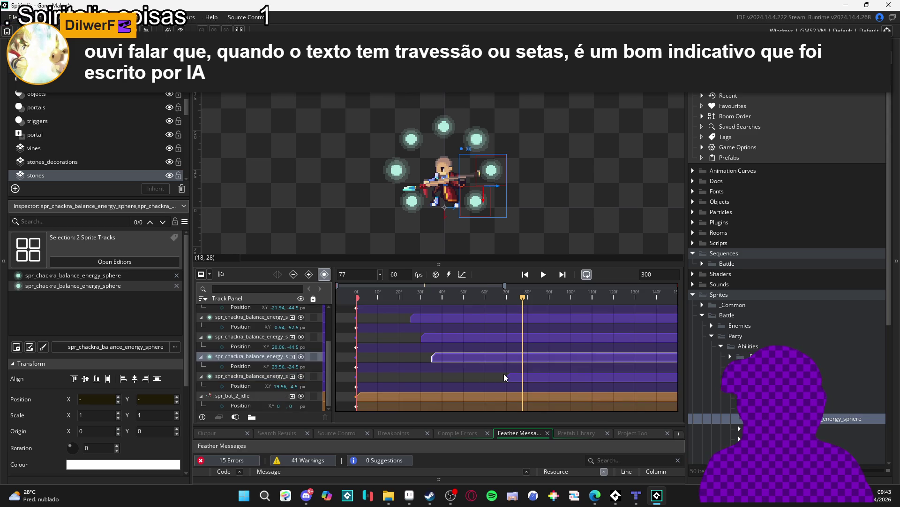
click(533, 374)
drag(508, 376, 443, 379)
scroll(448, 378, up, 3)
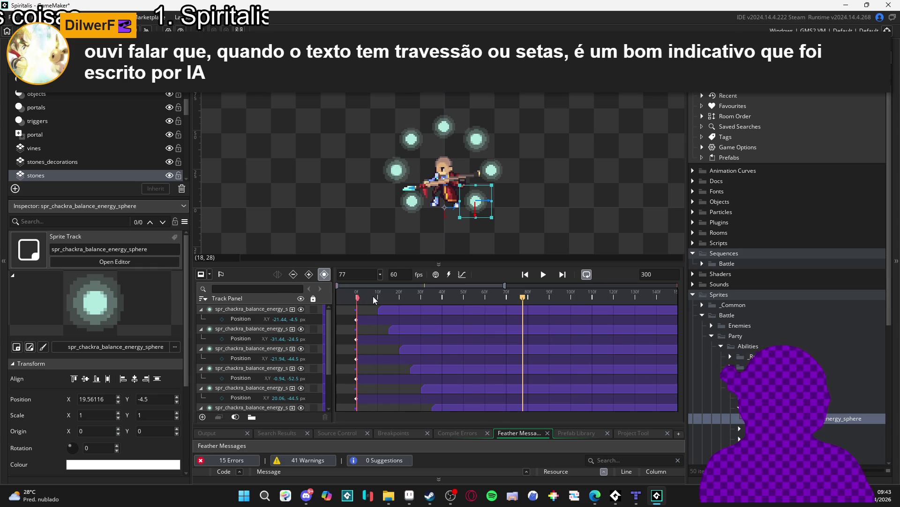
key(space)
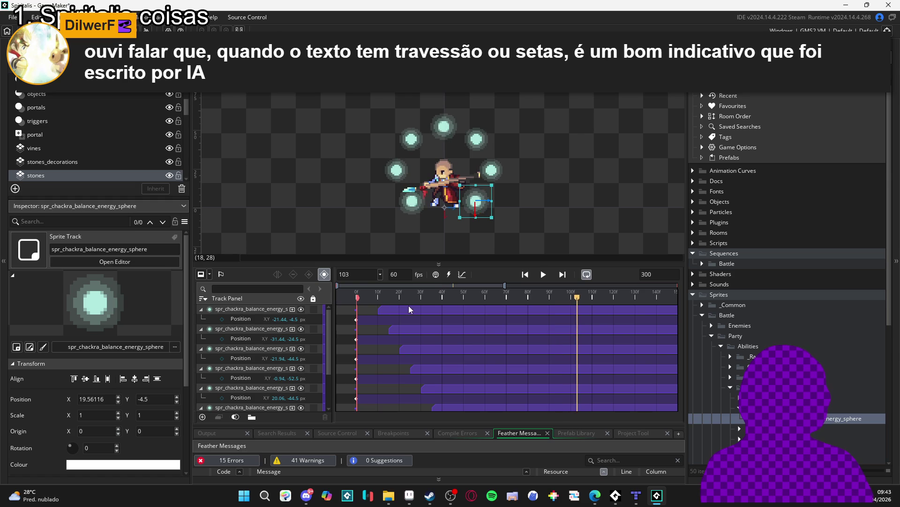
key(space)
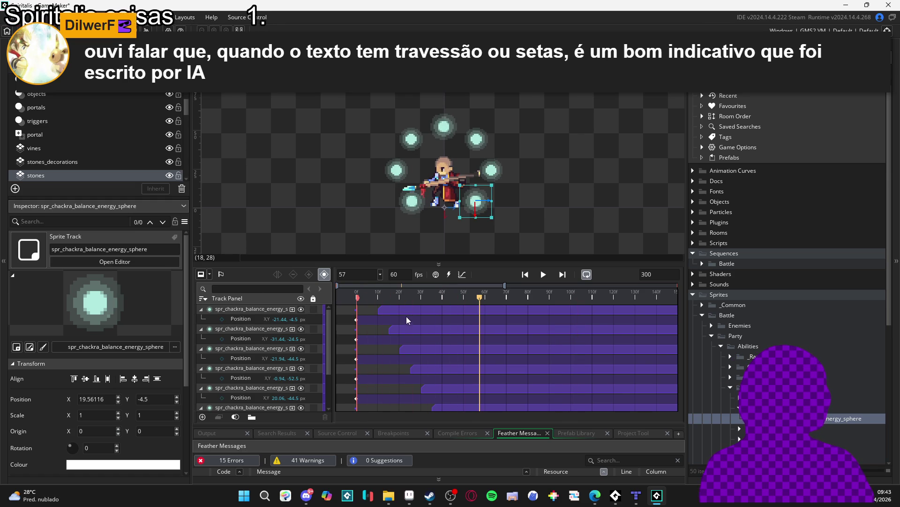
ctrl+click(396, 330)
scroll(383, 328, up, 4)
scroll(382, 331, up, 2)
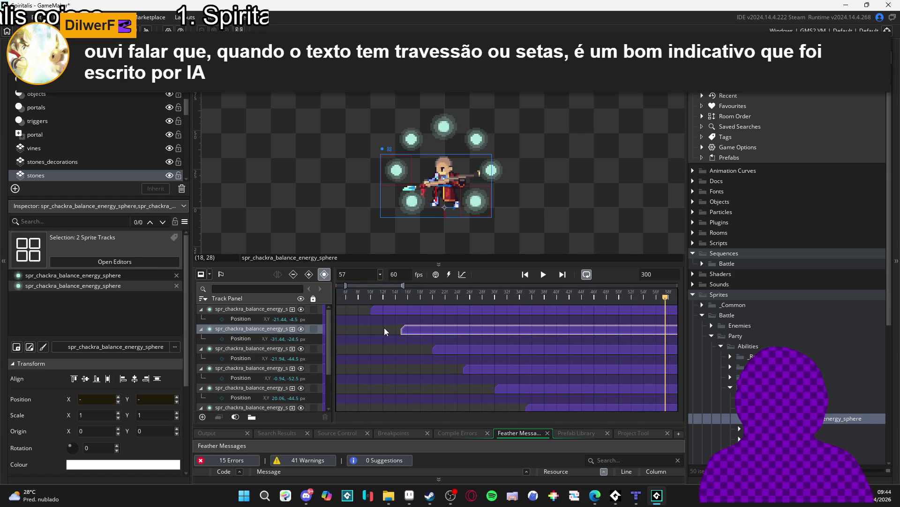
Pull each sphere clip's start earlier, to roughly frames 12, 9, 17 and up to 22
mouse_move(400, 333)
mouse_down()
mouse_move(377, 332)
mouse_move(384, 331)
mouse_up()
click(436, 353)
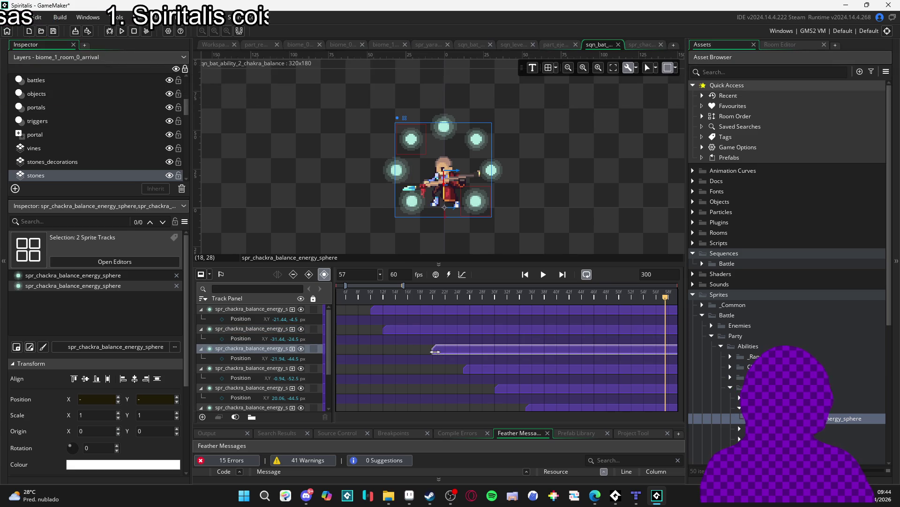
drag(435, 351, 395, 353)
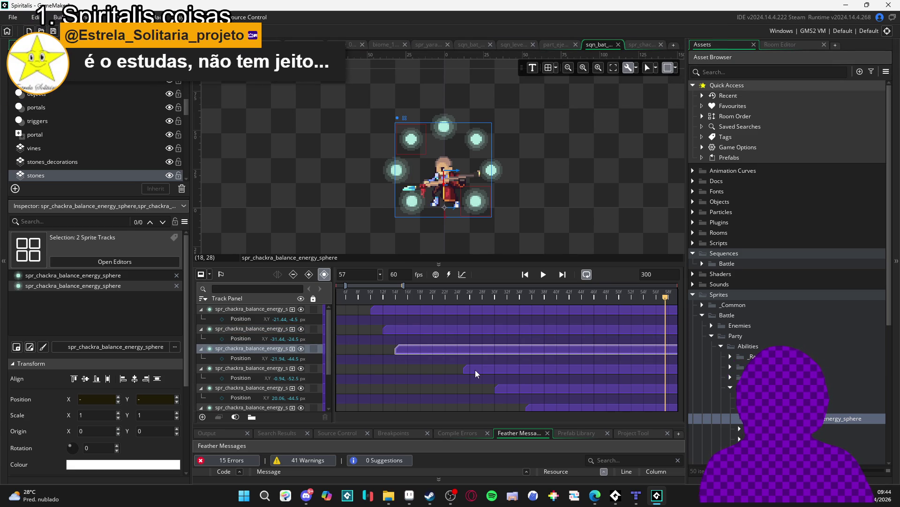
click(474, 370)
drag(466, 370, 407, 368)
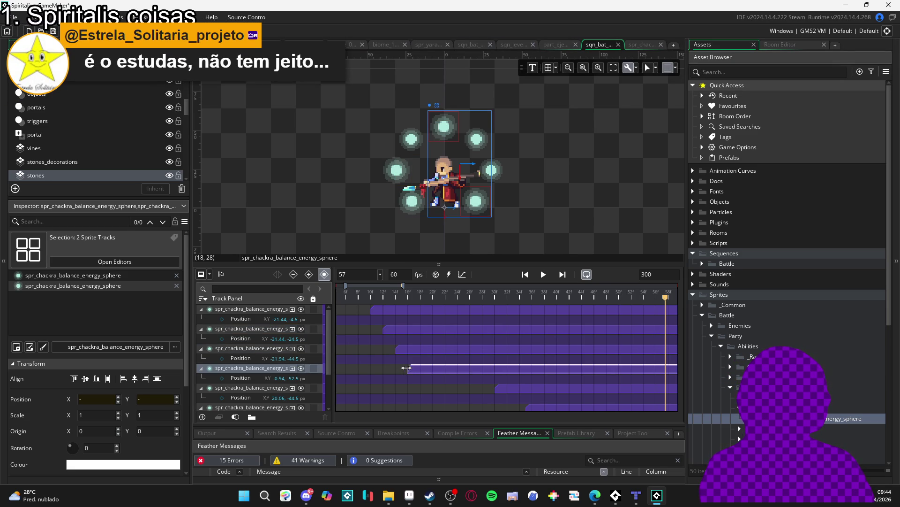
scroll(428, 370, down, 1)
click(506, 372)
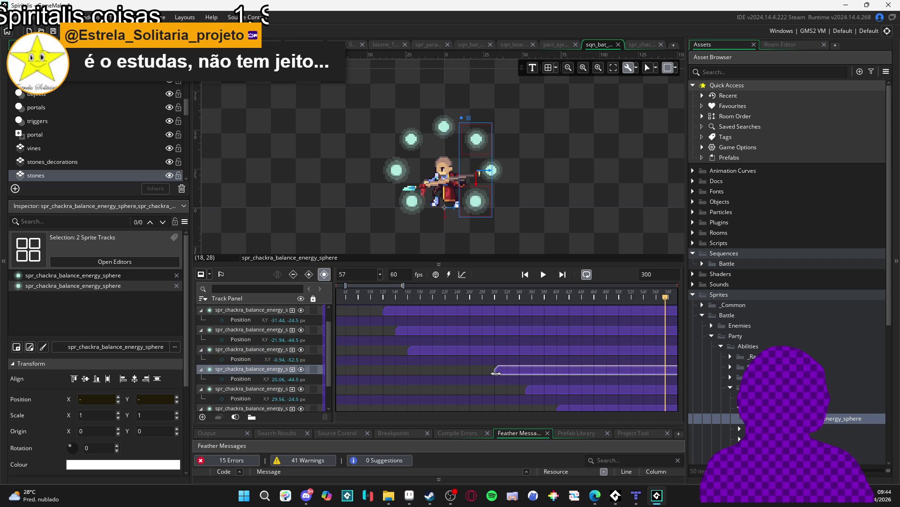
drag(497, 373, 418, 371)
click(542, 390)
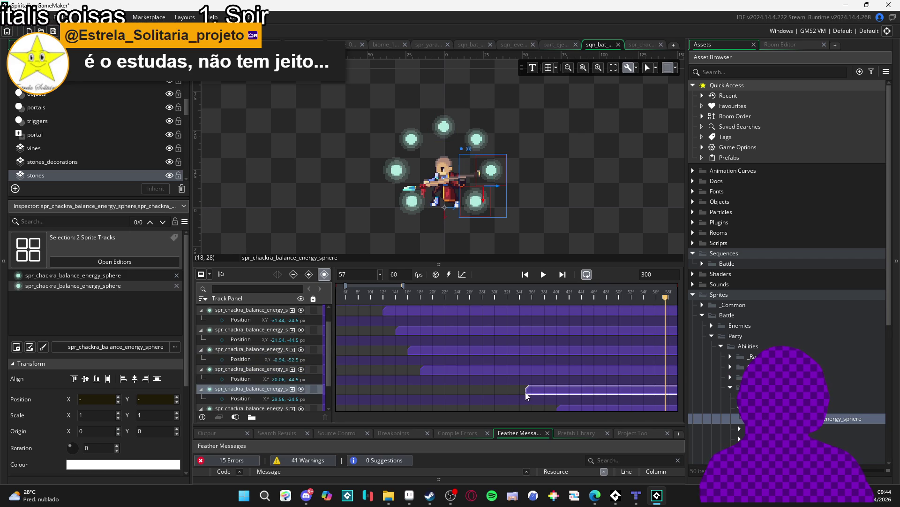
drag(525, 392, 432, 393)
scroll(556, 388, down, 1)
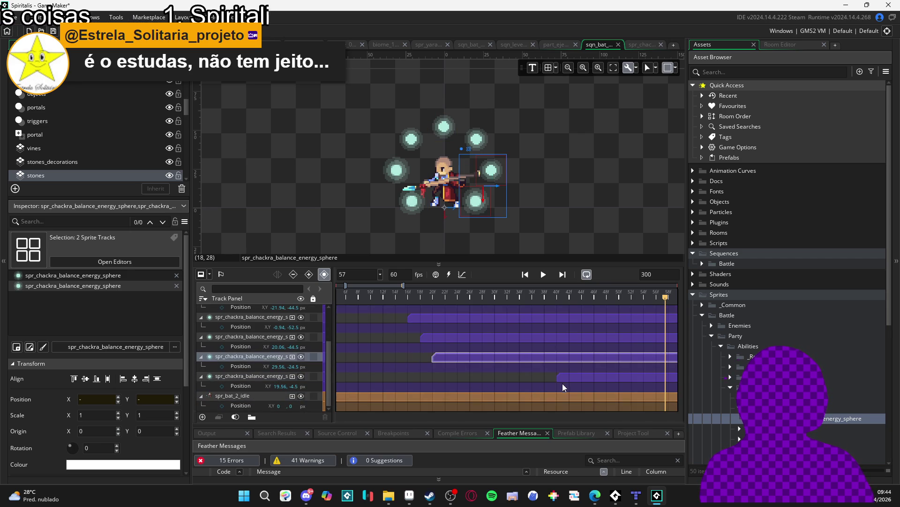
click(557, 385)
drag(556, 384, 446, 384)
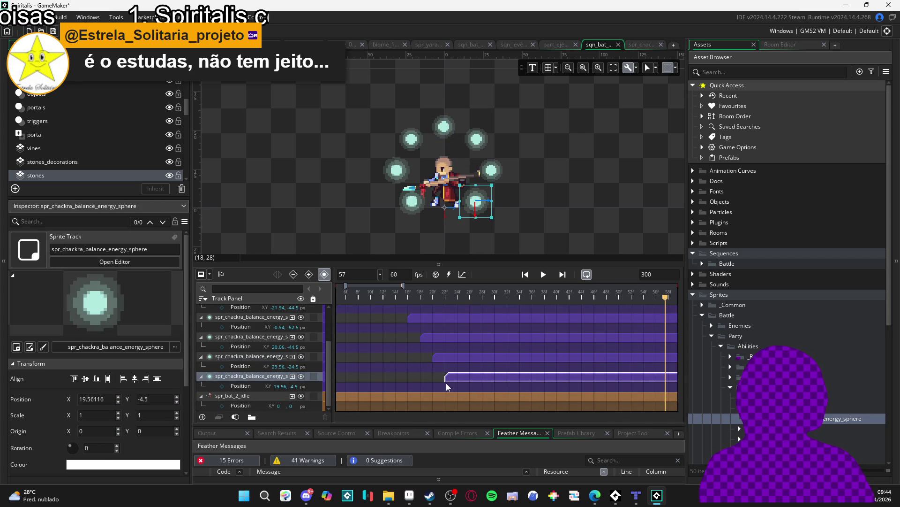
scroll(446, 383, up, 3)
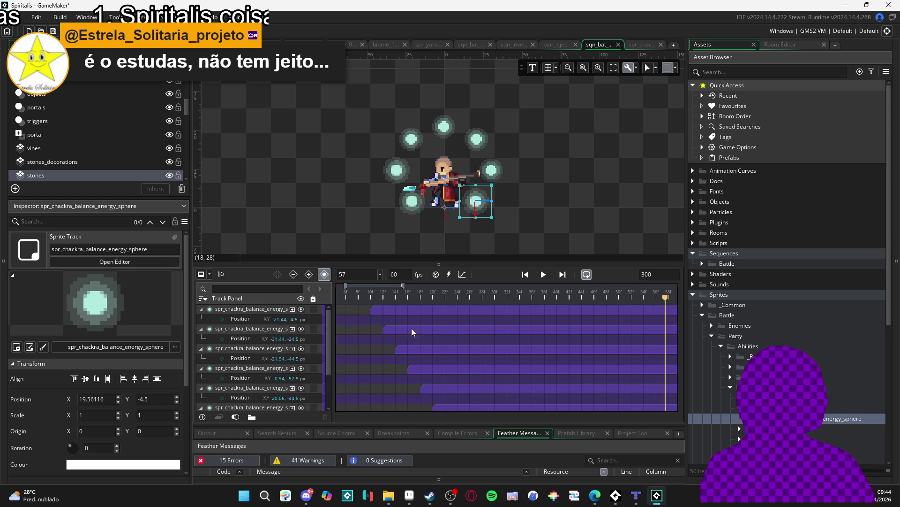
Replay the sequence several times to check the orb timing
key(space)
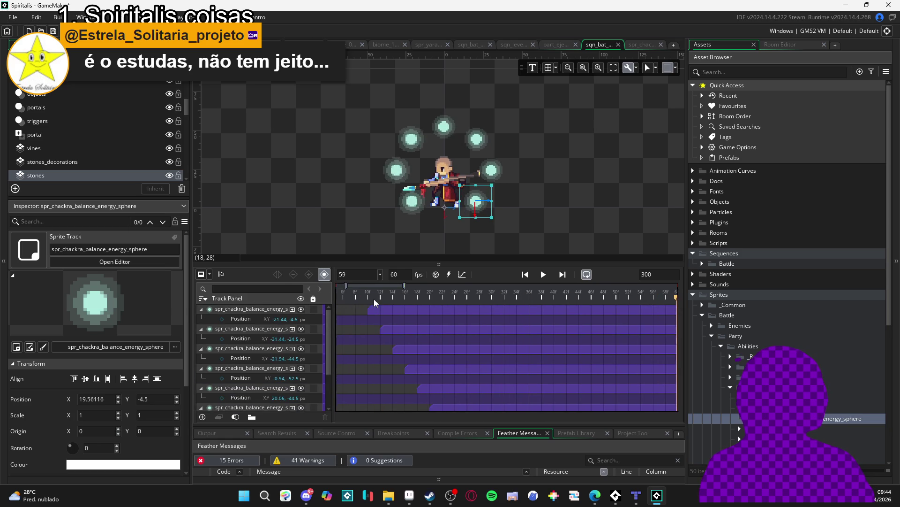
key(space)
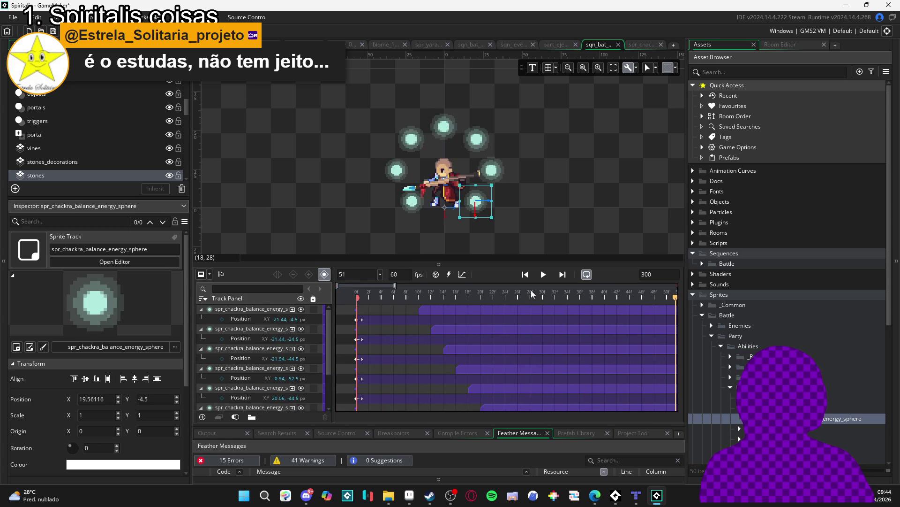
key(space)
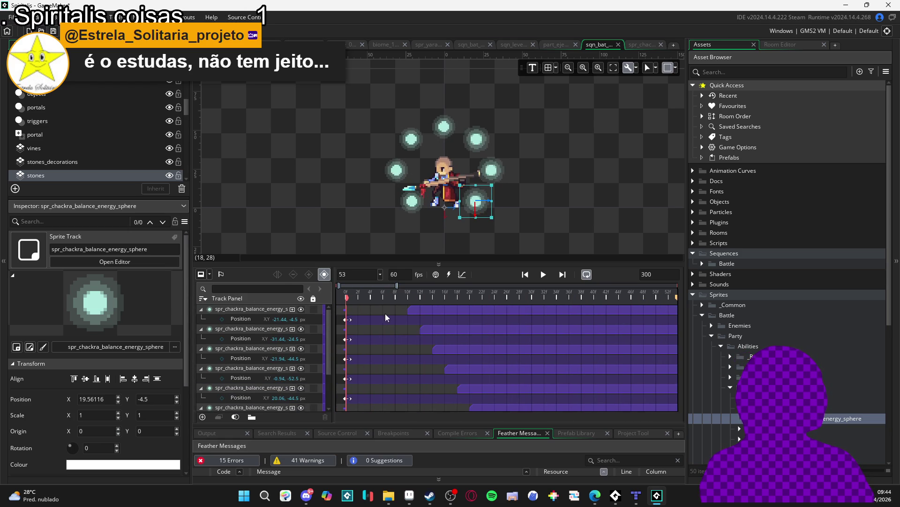
key(space)
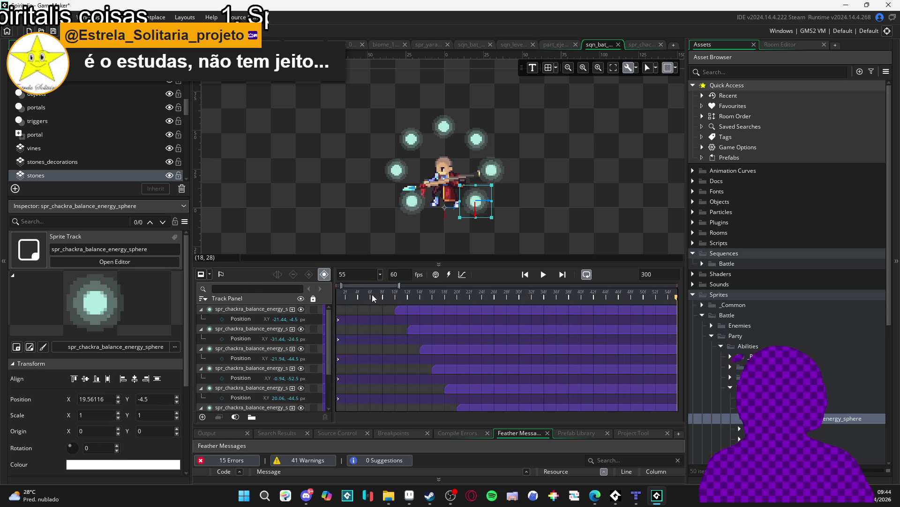
key(space)
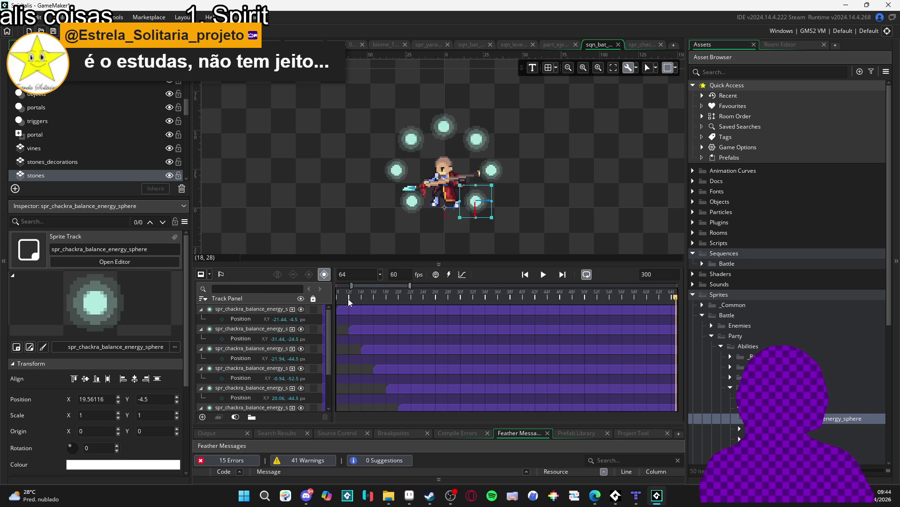
key(space)
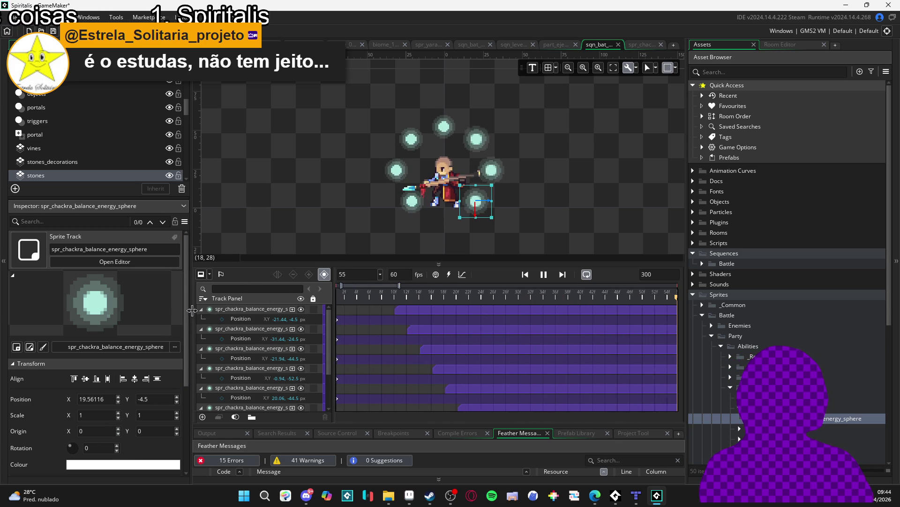
Delay the second sphere clip by one frame, nudge the following clips, and replay from frame 0
ctrl+click(411, 329)
mouse_move(395, 329)
mouse_down()
mouse_move(432, 389)
mouse_move(451, 389)
mouse_up()
click(413, 351)
scroll(443, 383, down, 1)
click(450, 390)
scroll(451, 387, down, 1)
click(456, 389)
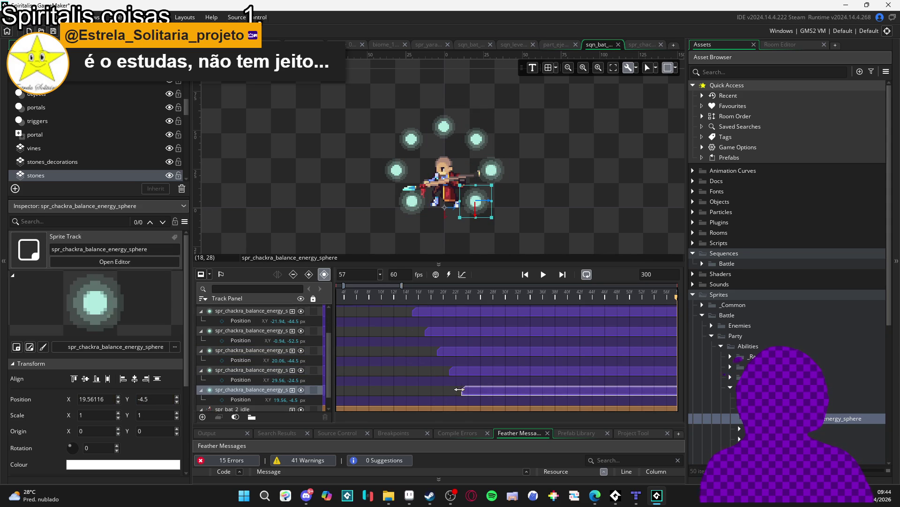
scroll(436, 371, up, 2)
key(Home)
key(space)
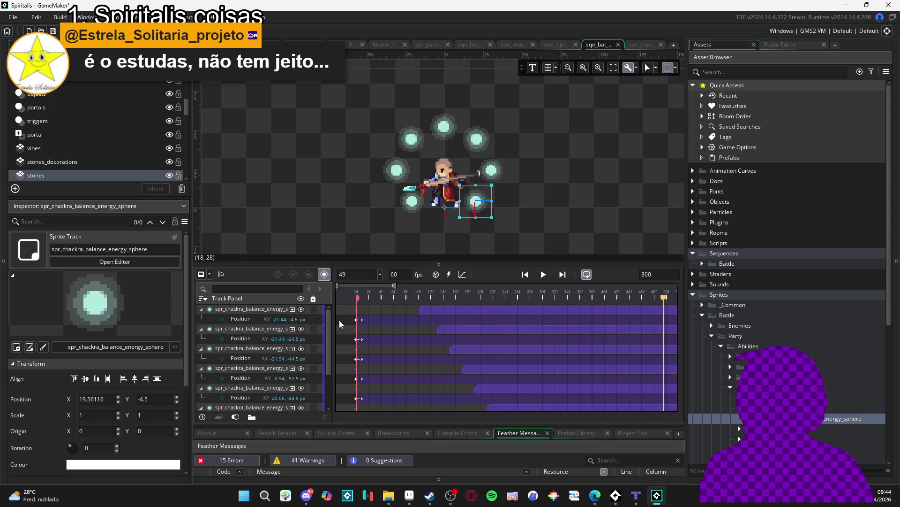
key(space)
key(space)
key(space)
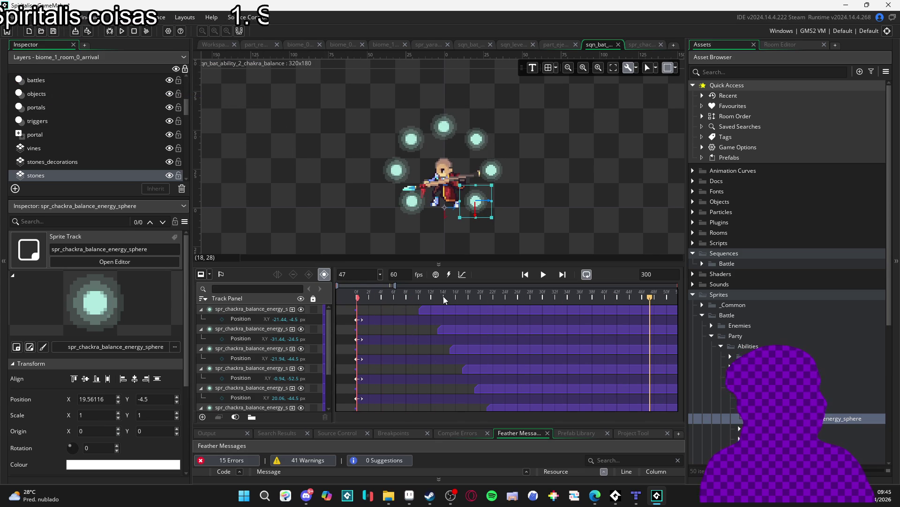
Return the playhead to frame 0 and collapse all seven sphere tracks
click(358, 295)
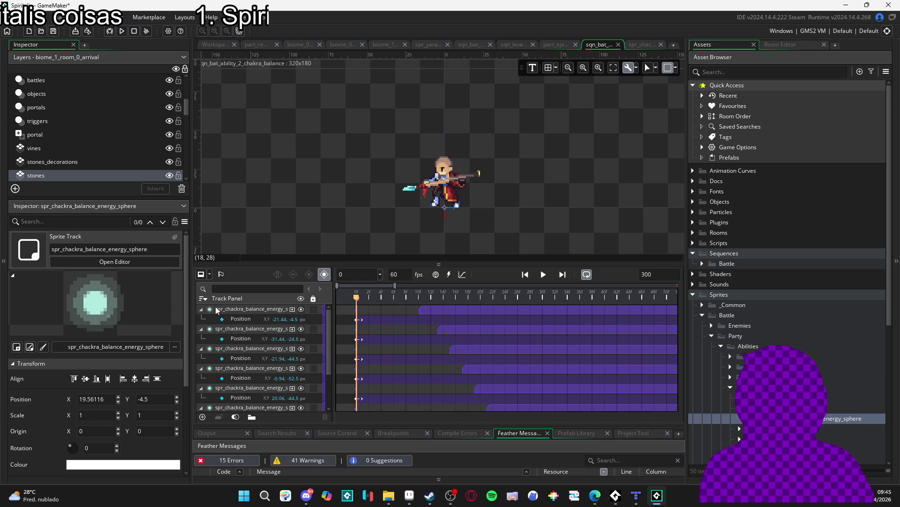
click(200, 308)
click(201, 318)
click(201, 329)
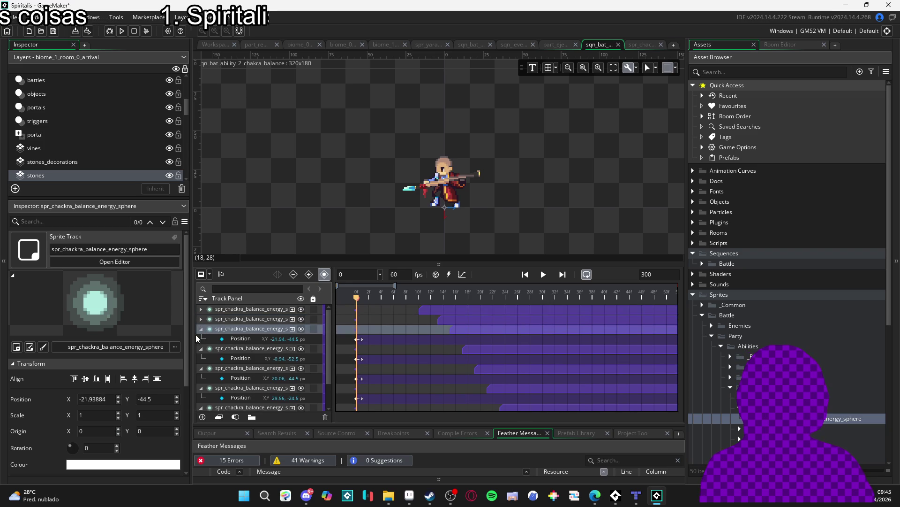
click(201, 338)
click(200, 348)
click(200, 358)
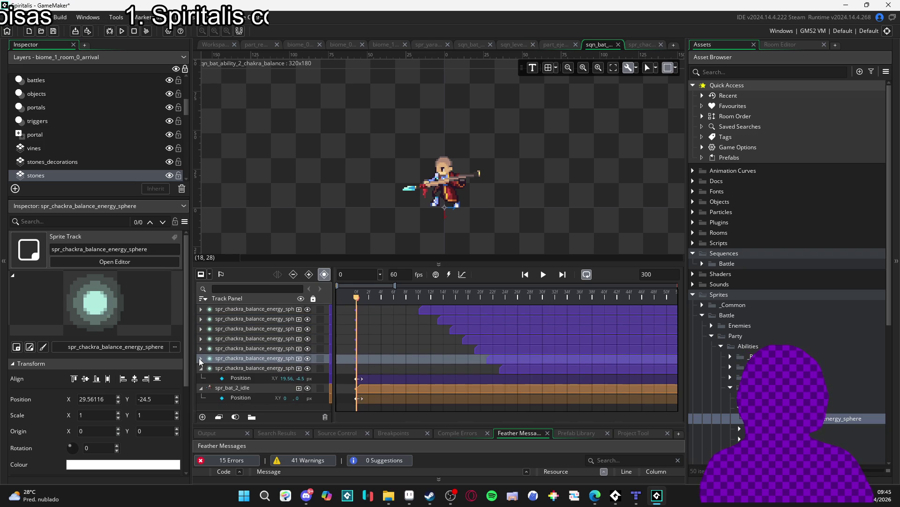
click(201, 368)
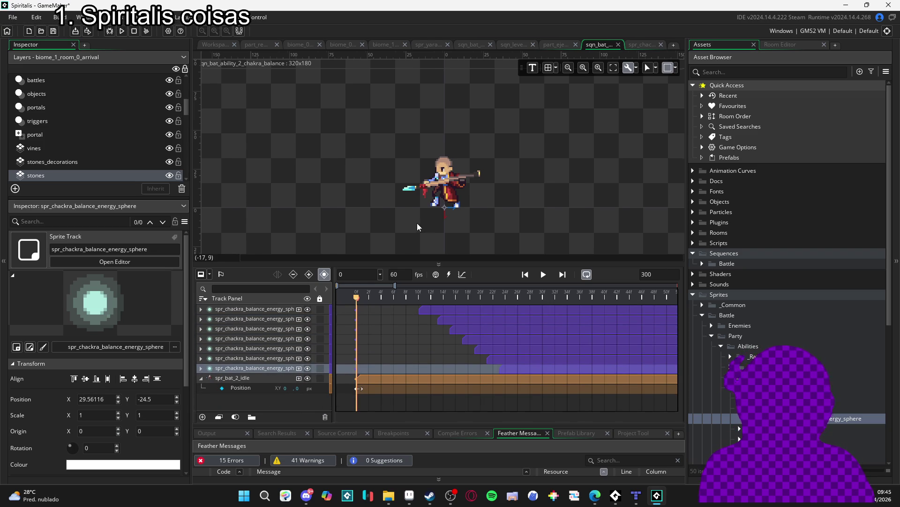
Search the assets for 'LIGHT' and select the obj_light object
click(748, 73)
text(LIGHT)
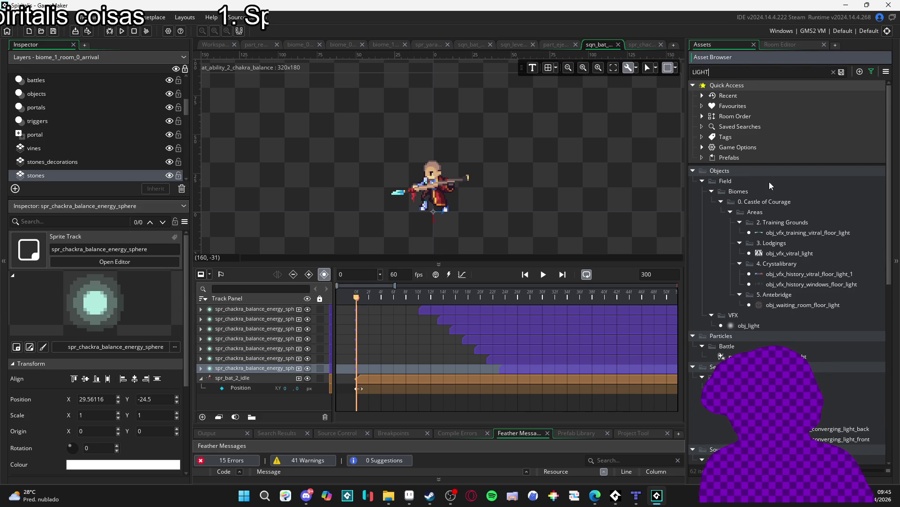
scroll(770, 207, down, 10)
scroll(774, 200, down, 1)
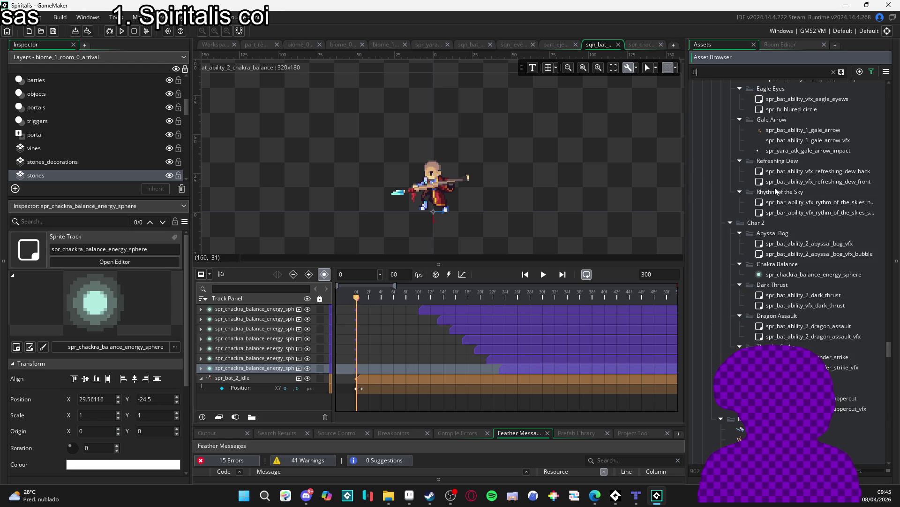
scroll(754, 182, up, 15)
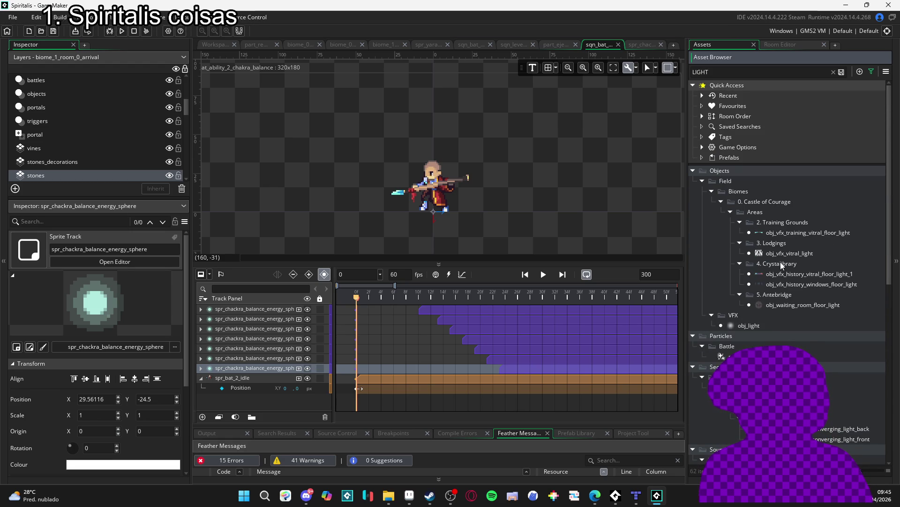
click(776, 326)
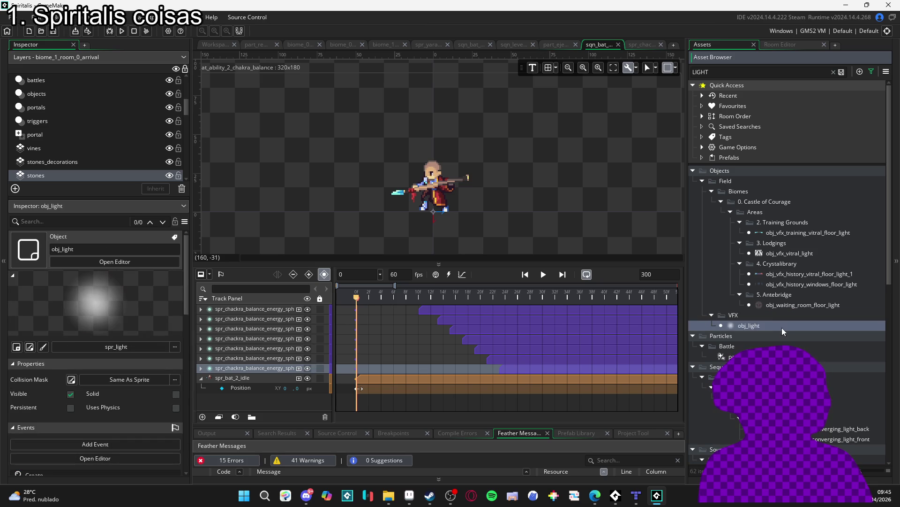
Drop obj_light into the sequence at frame 10 and move its track to the top of the list
click(418, 297)
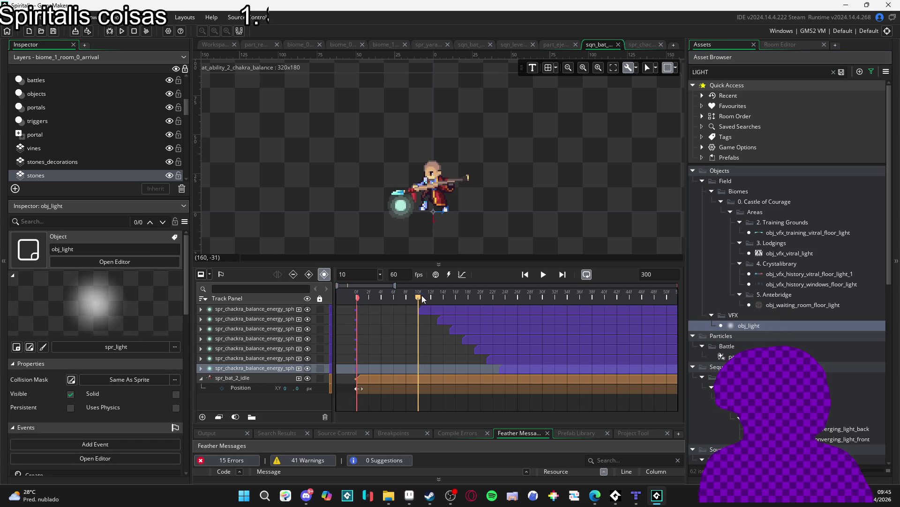
mouse_move(767, 322)
mouse_down()
mouse_move(408, 233)
mouse_move(403, 207)
mouse_up()
click(404, 206)
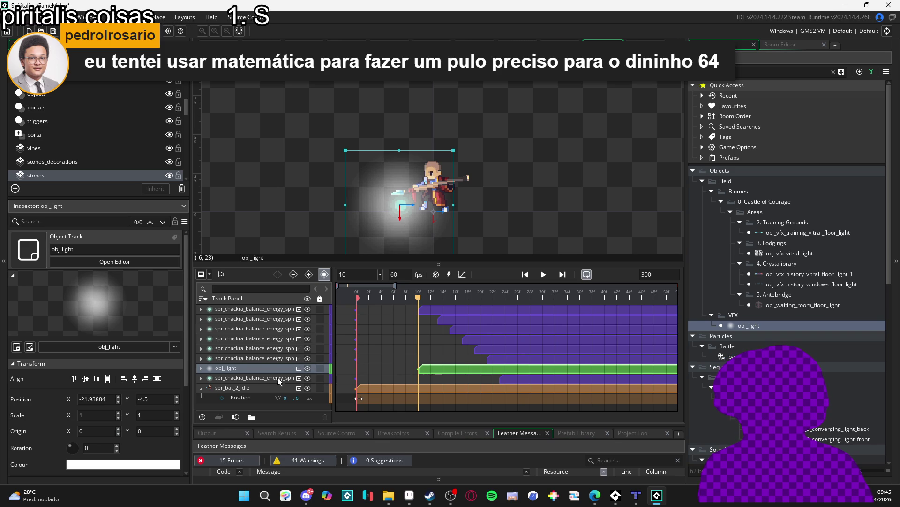
double_click(308, 369)
click(307, 378)
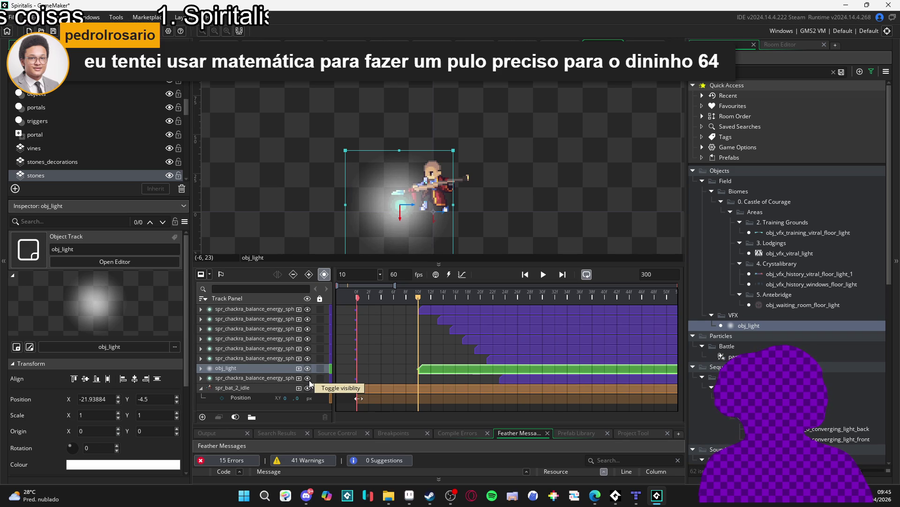
click(308, 378)
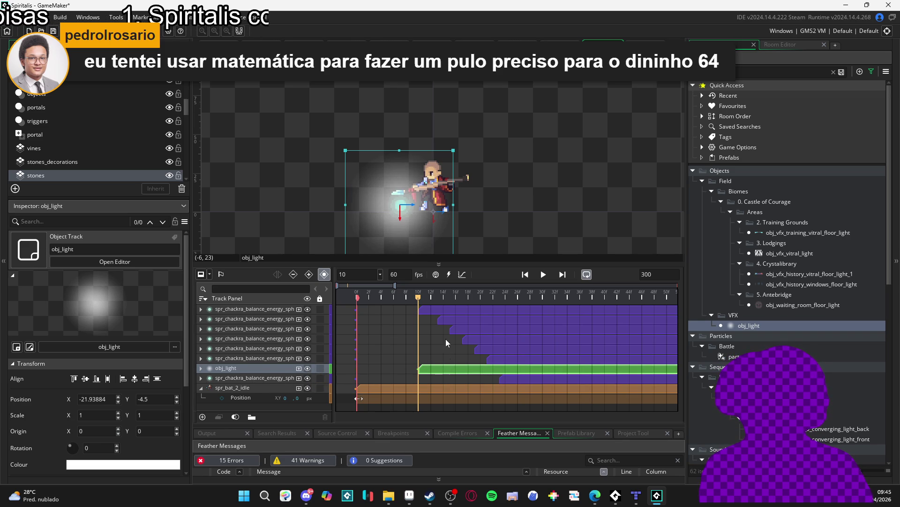
drag(263, 371, 256, 308)
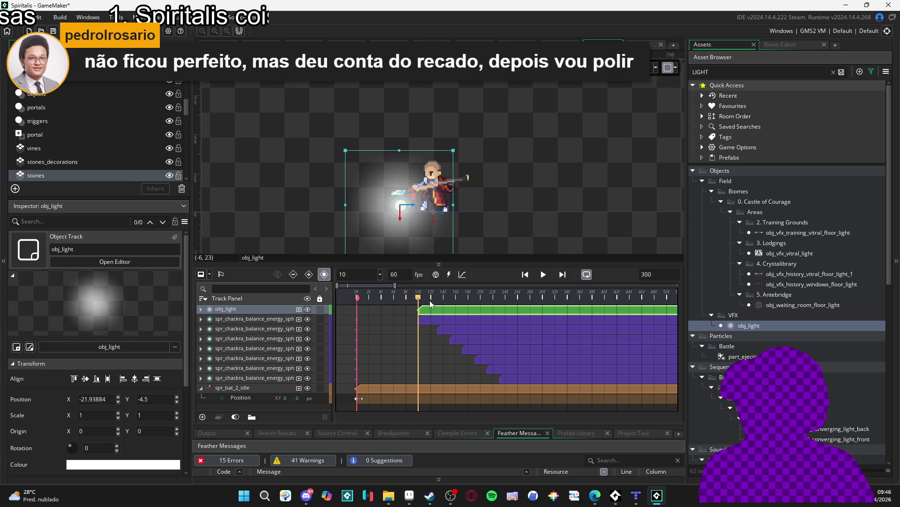
Trim the obj_light clip to a brief flash after frame 10 and show its animatable properties
click(505, 313)
scroll(437, 386, down, 2)
mouse_move(651, 310)
mouse_down()
mouse_move(412, 310)
mouse_move(425, 310)
mouse_up()
scroll(399, 314, up, 2)
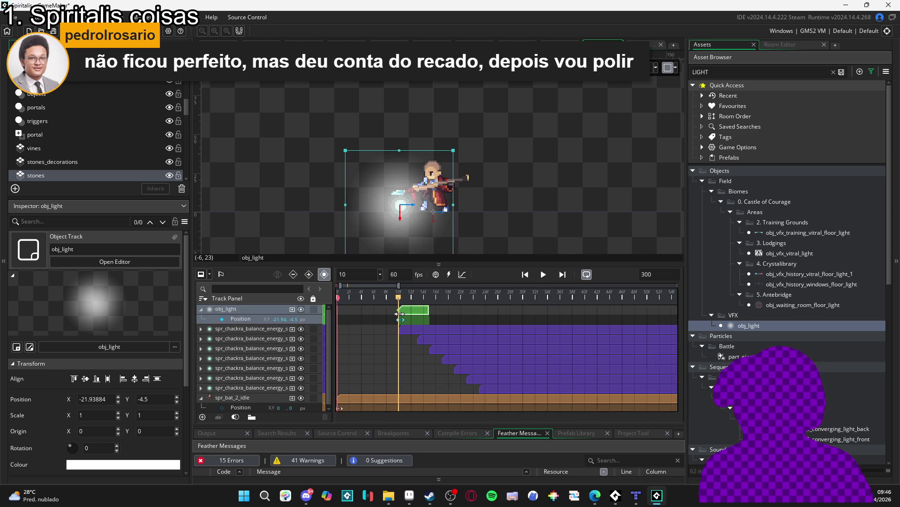
scroll(400, 314, up, 2)
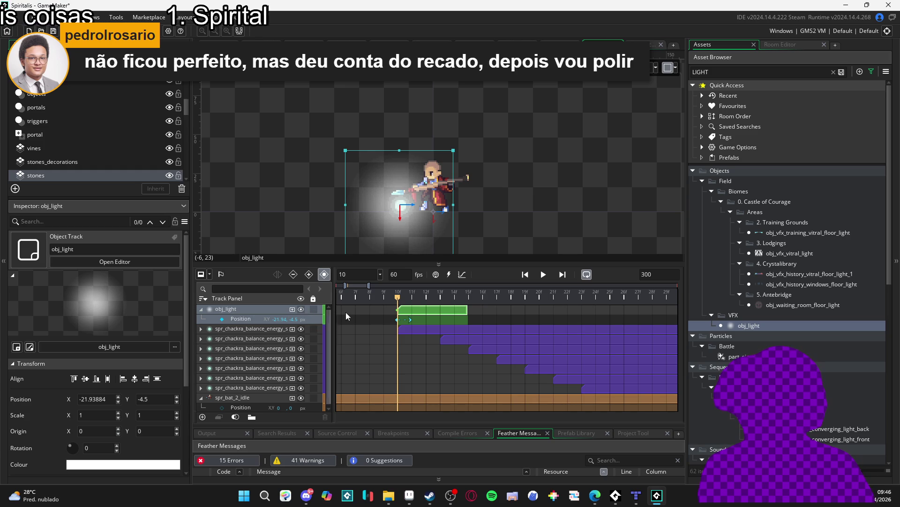
click(293, 309)
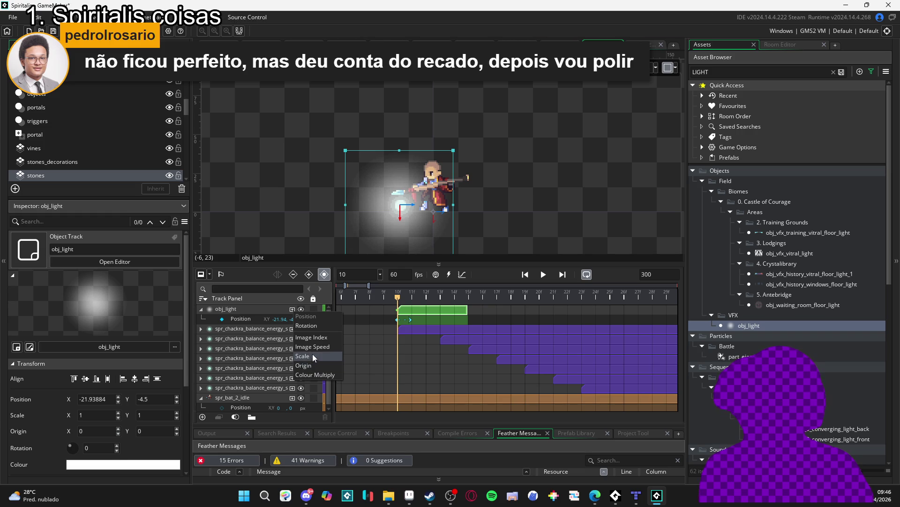
Add a Colour Multiply track to obj_light, discarding an accidental Origin track
click(323, 367)
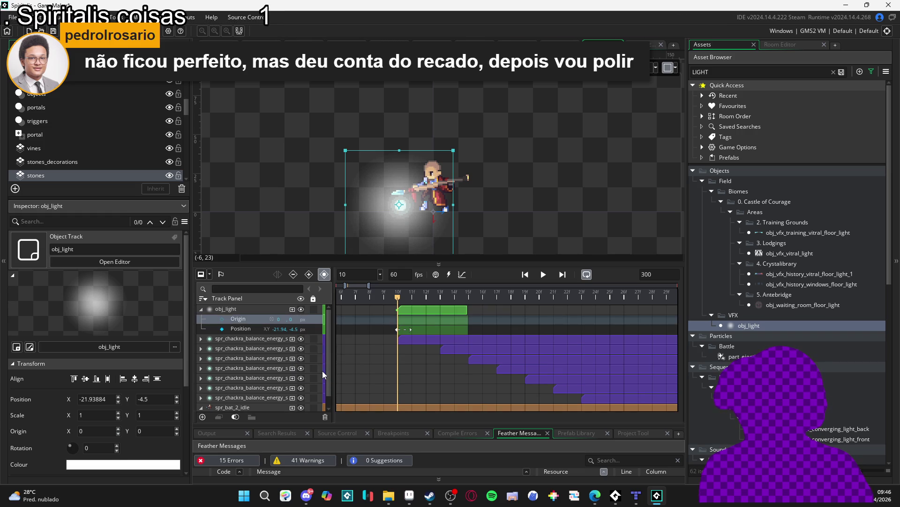
key(Delete)
click(293, 310)
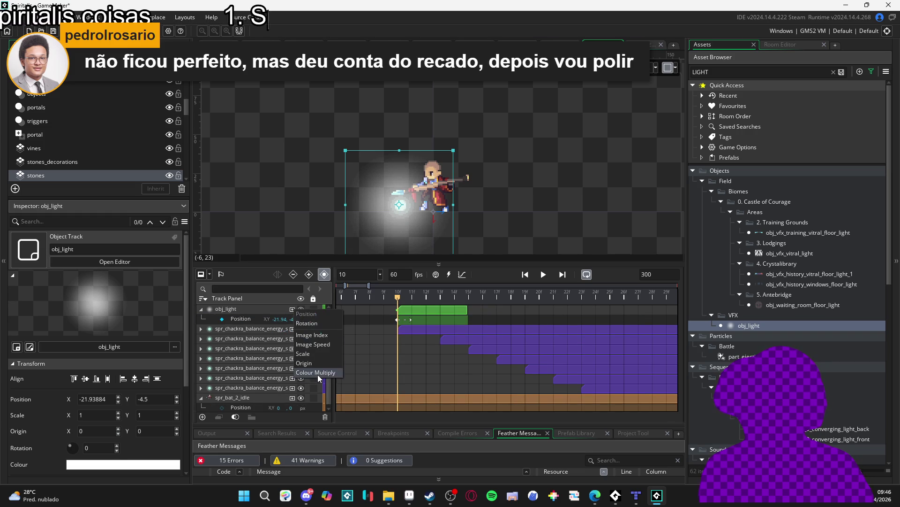
click(317, 374)
click(287, 318)
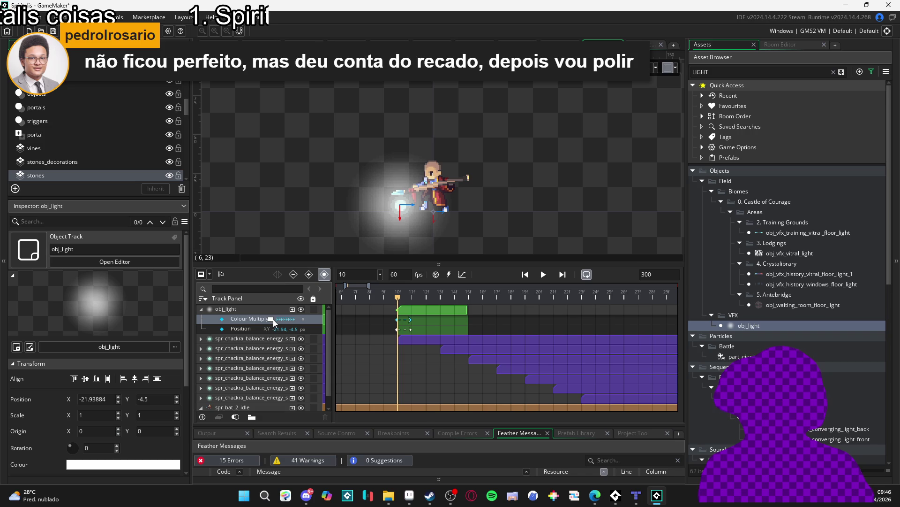
mouse_move(398, 299)
mouse_down()
mouse_move(454, 304)
mouse_move(402, 299)
mouse_move(451, 299)
mouse_move(433, 310)
mouse_up()
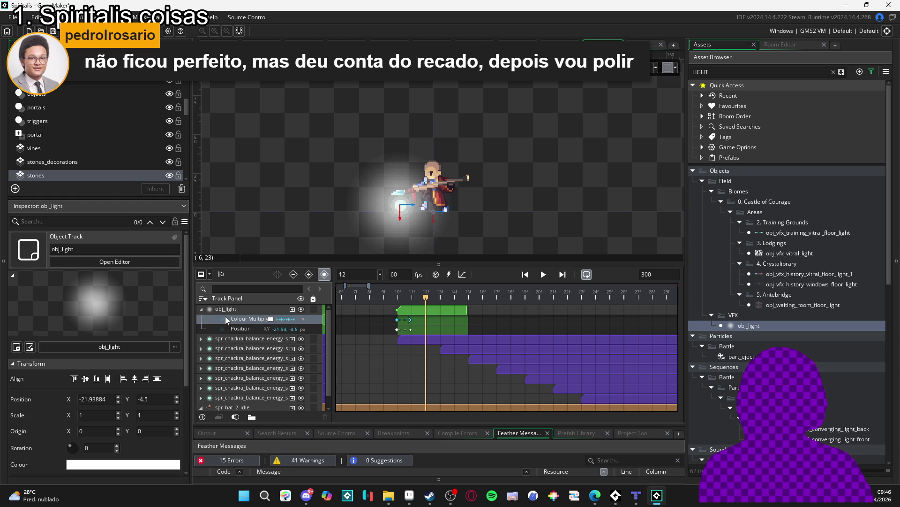
Key Colour Multiply at Alpha 0 near frame 12, move it to about frame 14, and preview
click(271, 319)
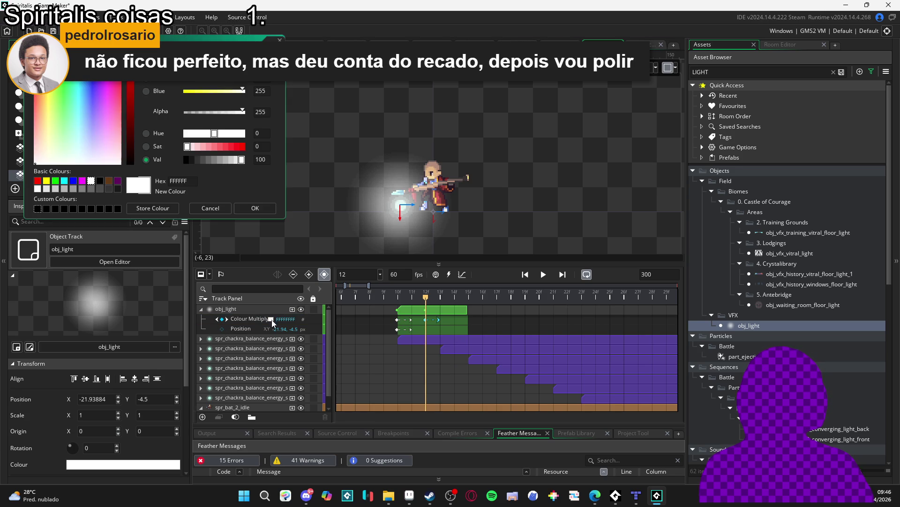
drag(207, 114, 184, 112)
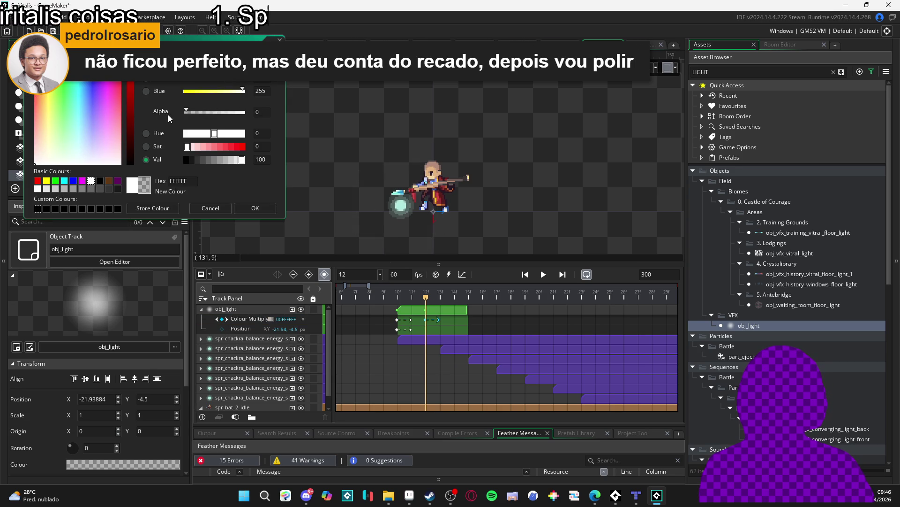
click(255, 208)
key(space)
key(space)
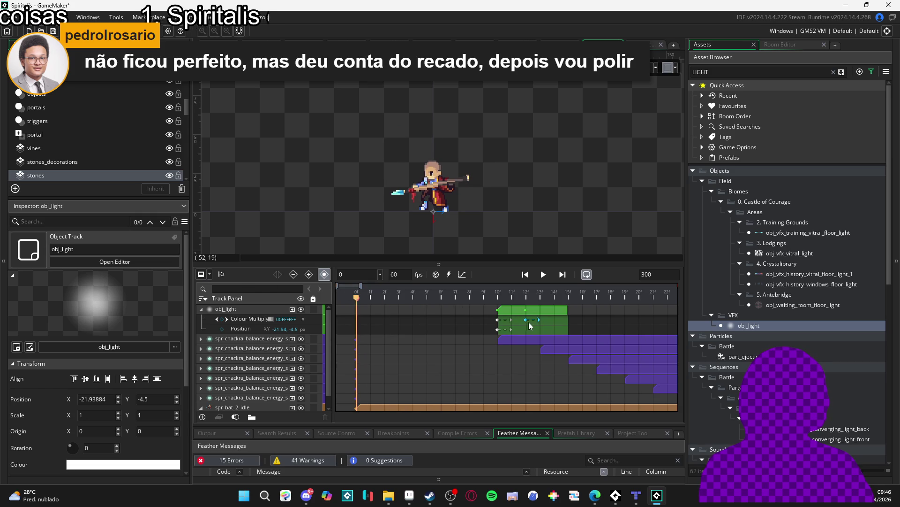
drag(527, 321, 555, 319)
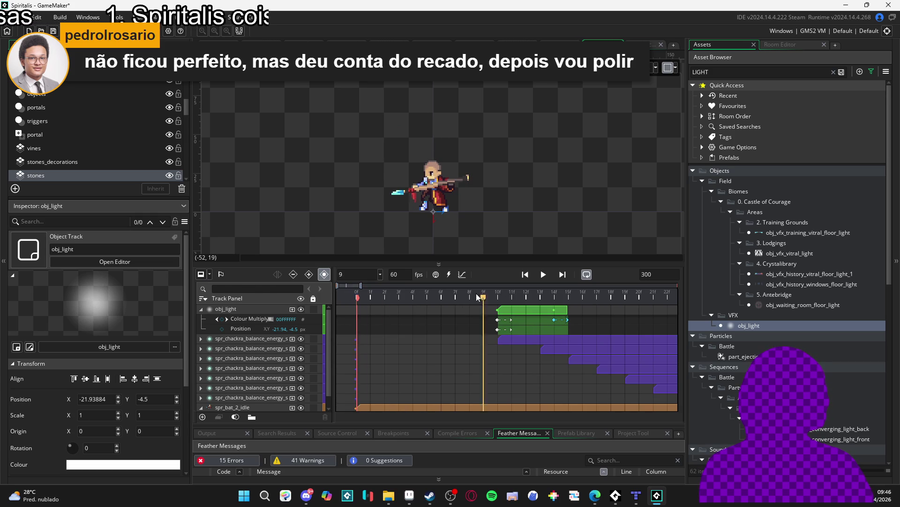
key(space)
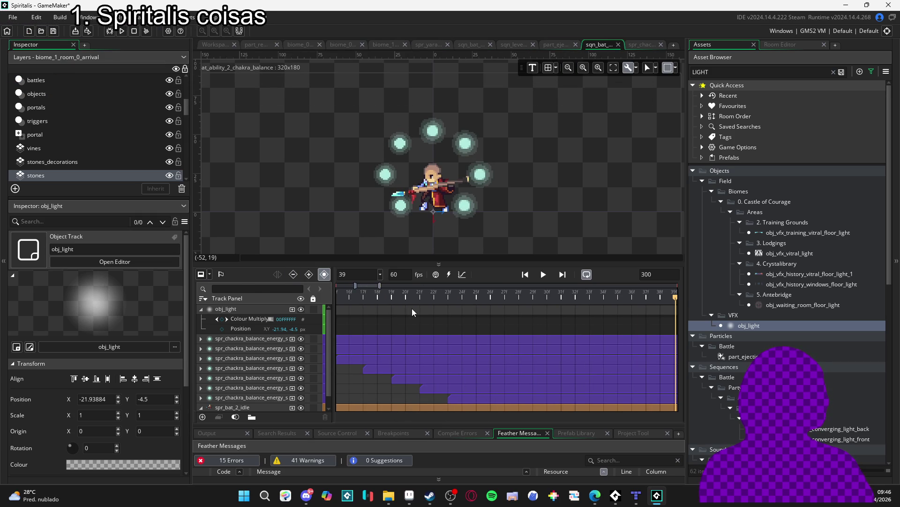
Extend the obj_light clip so the glow lasts longer, then play it once and rewind
key(space)
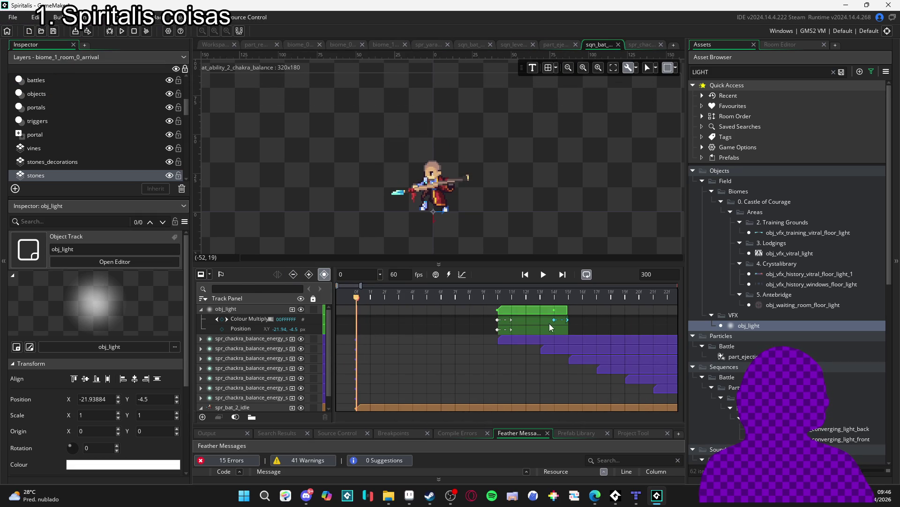
drag(566, 312, 610, 311)
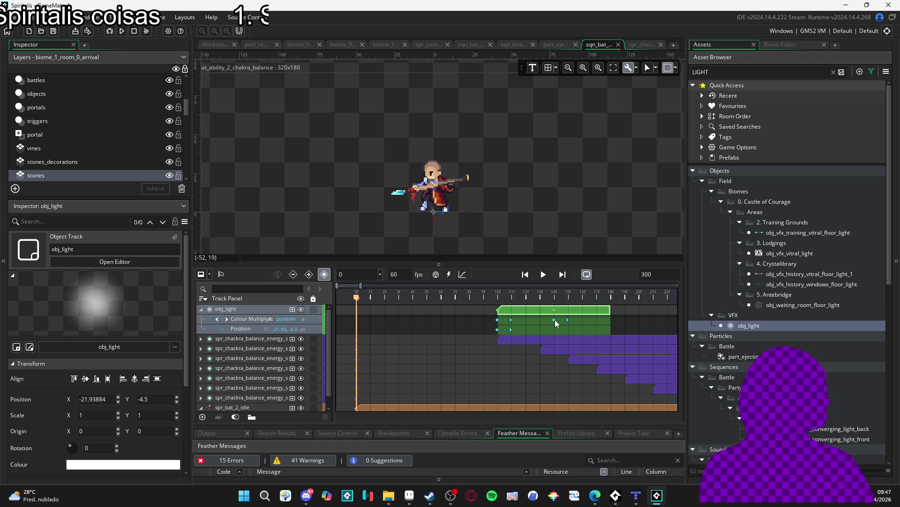
click(553, 321)
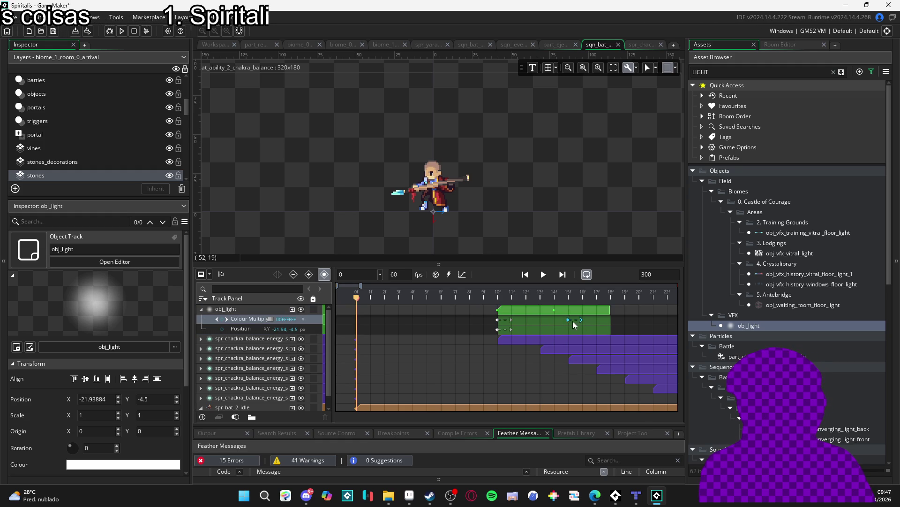
key(space)
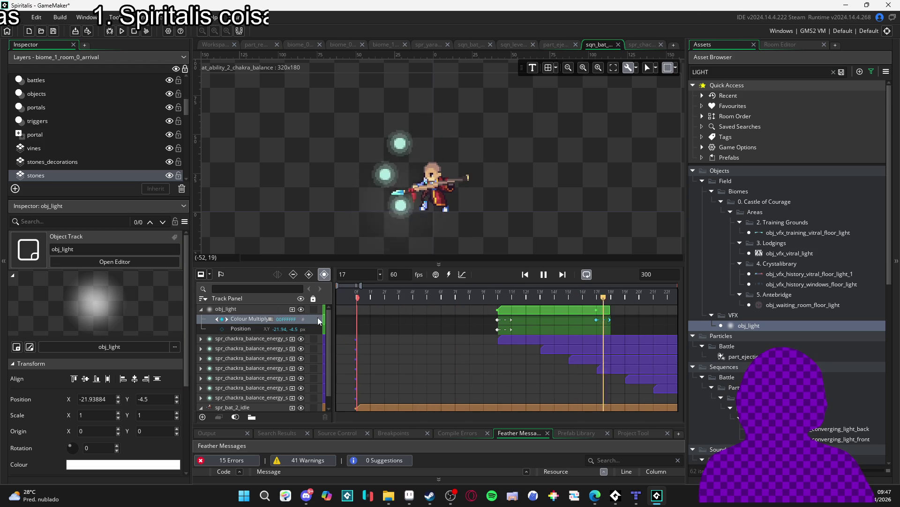
key(space)
key(Home)
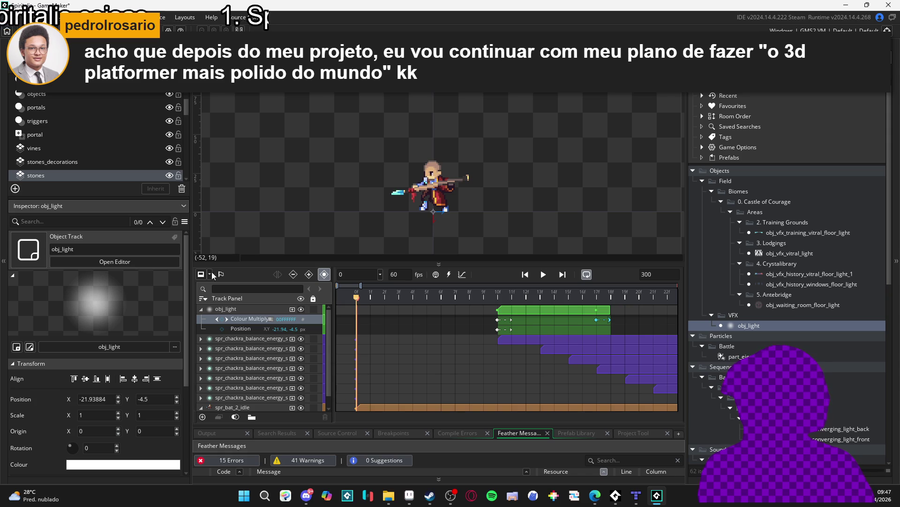
Replay the sequence repeatedly to check the glow against the orb ring timing
key(space)
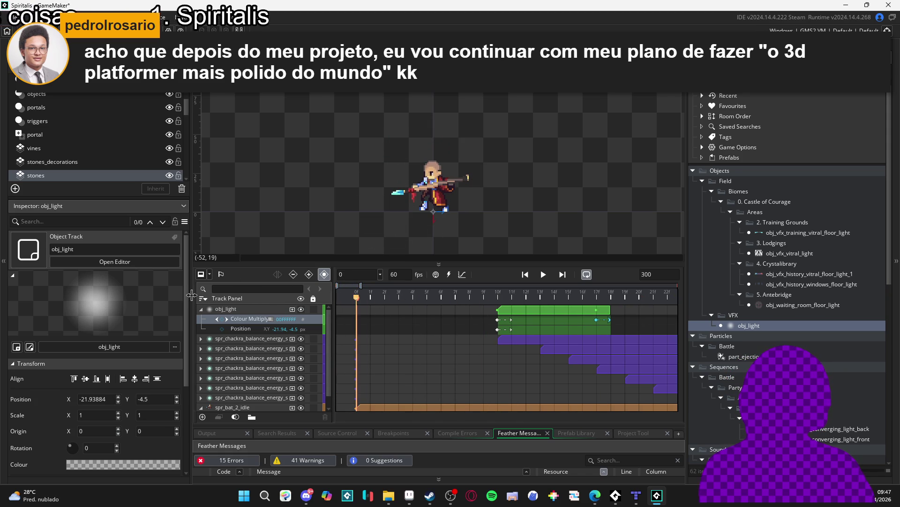
key(space)
key(space)
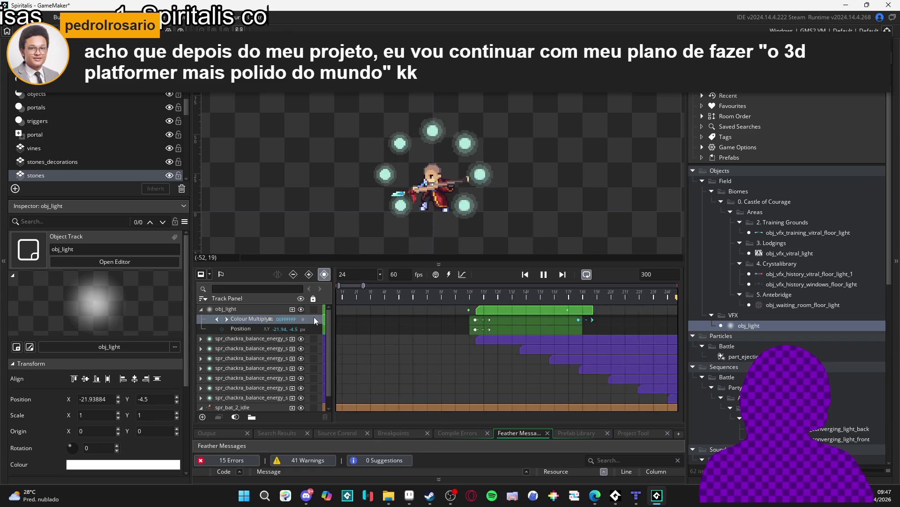
key(space)
key(space)
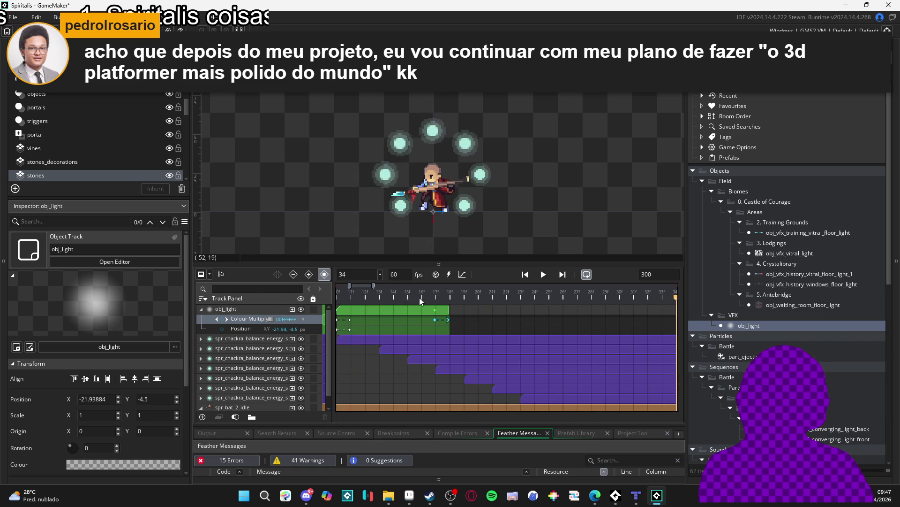
key(space)
key(space)
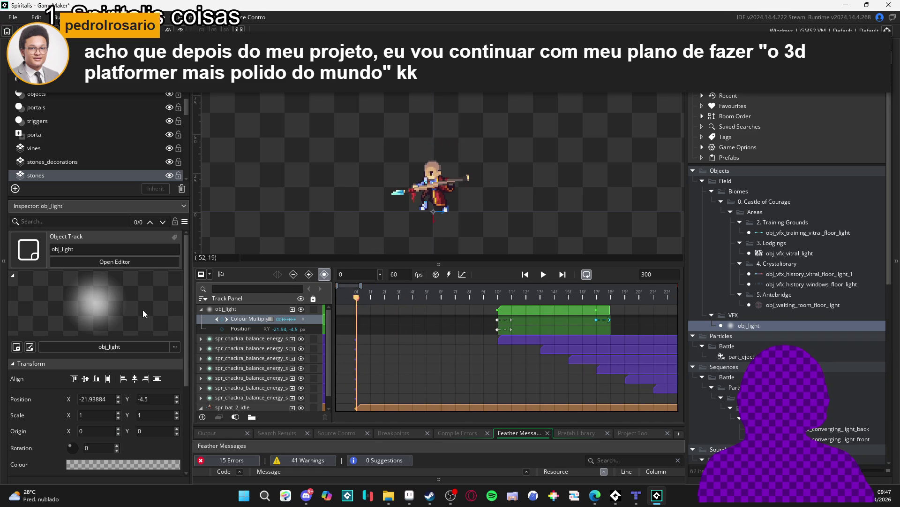
key(space)
key(space)
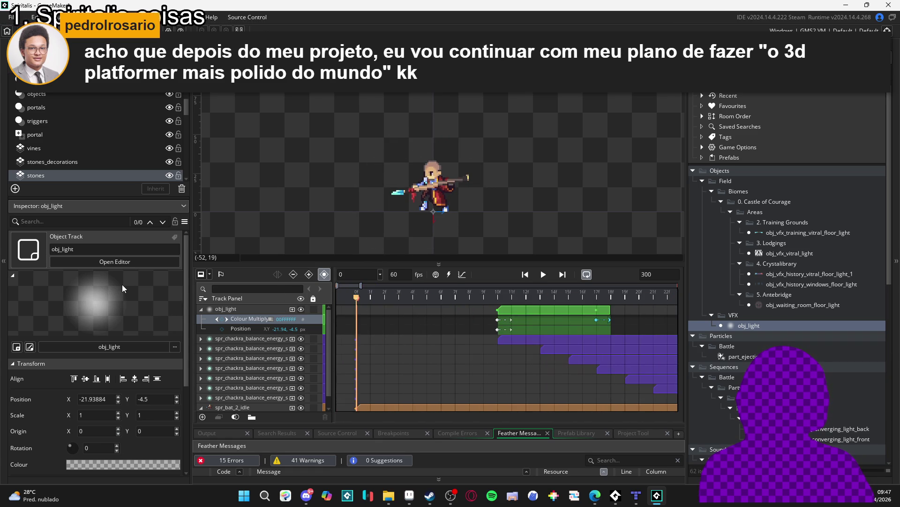
key(space)
key(space)
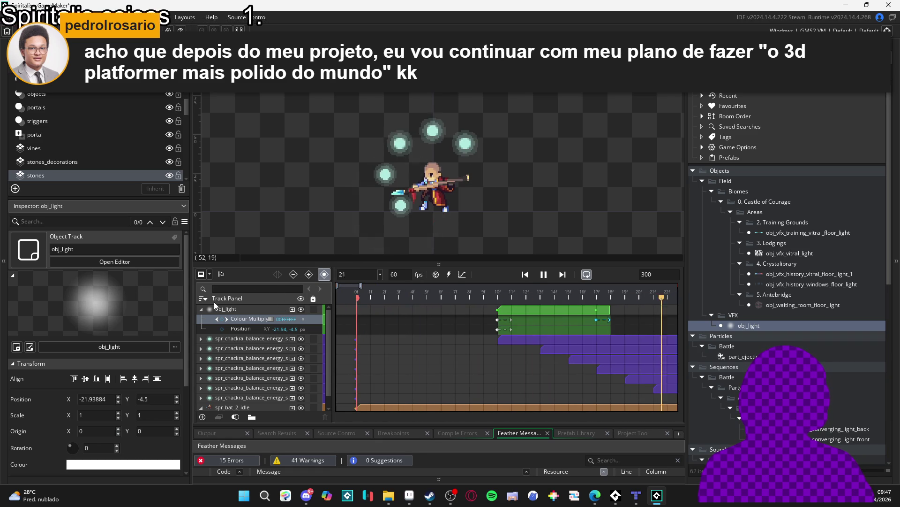
key(space)
key(space)
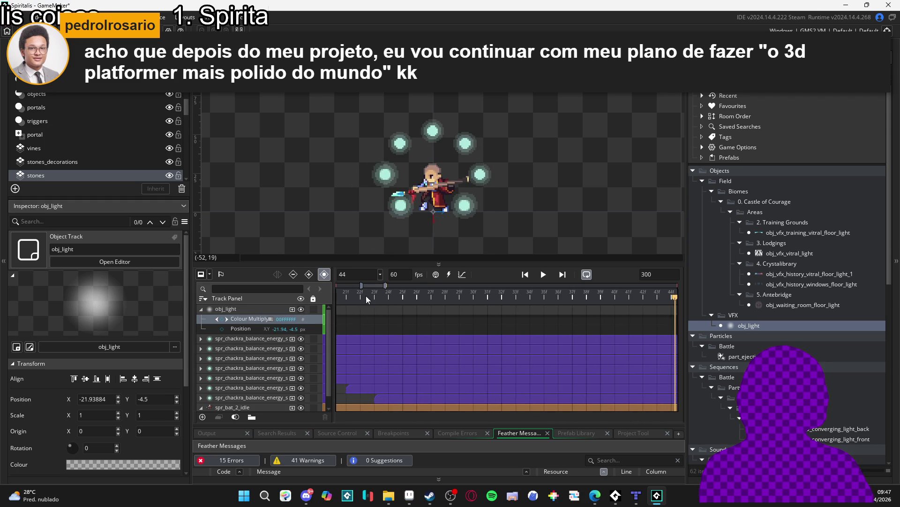
key(space)
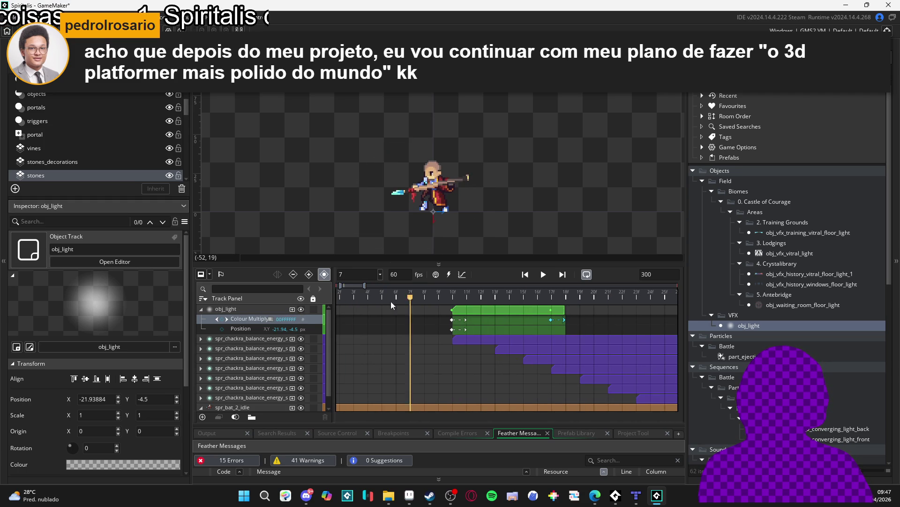
key(space)
key(space)
key(space)
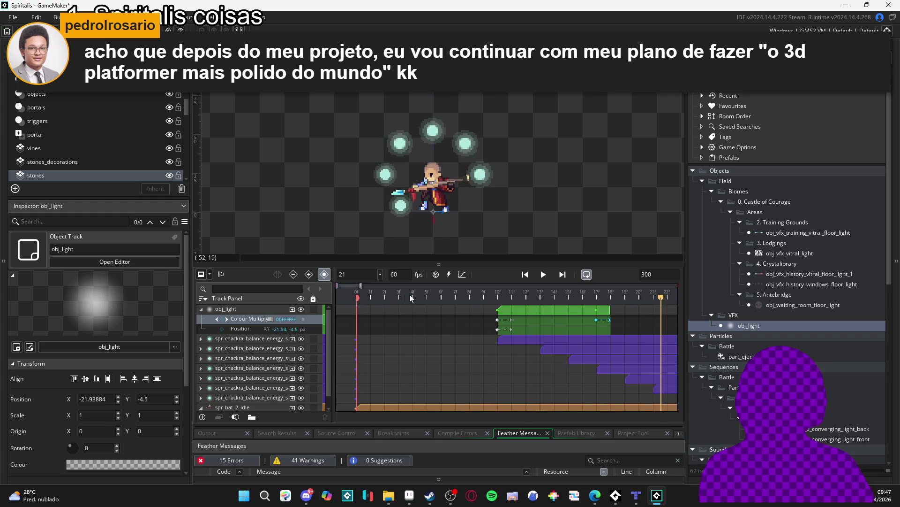
key(space)
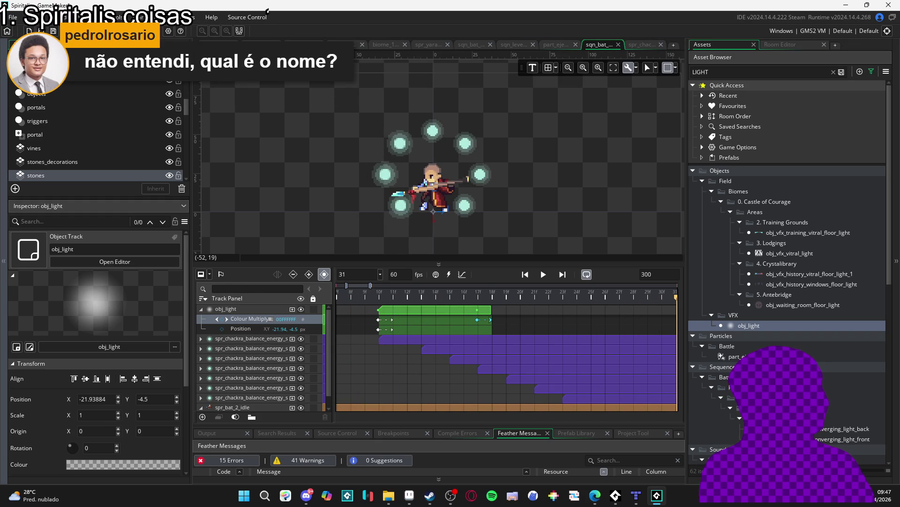
Search Google for the indie game developer by name and open their Instagram profile
key(alt+Tab)
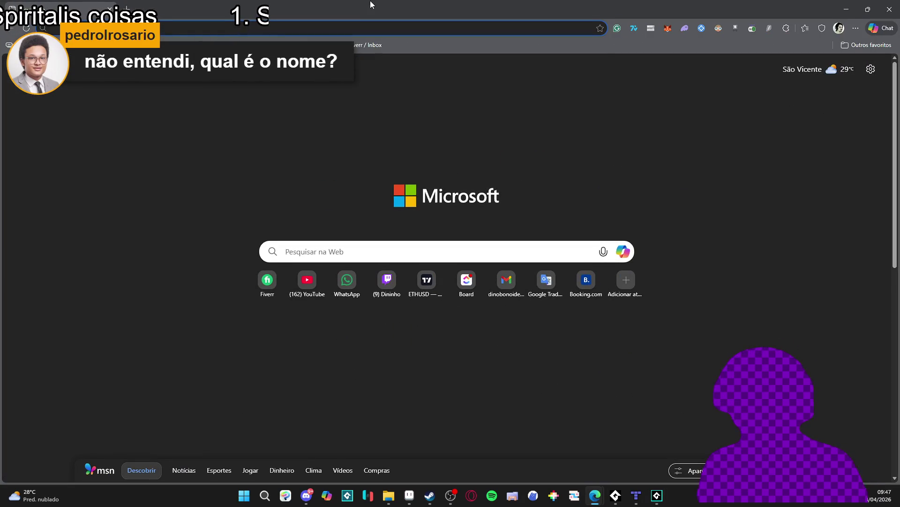
text(mort)
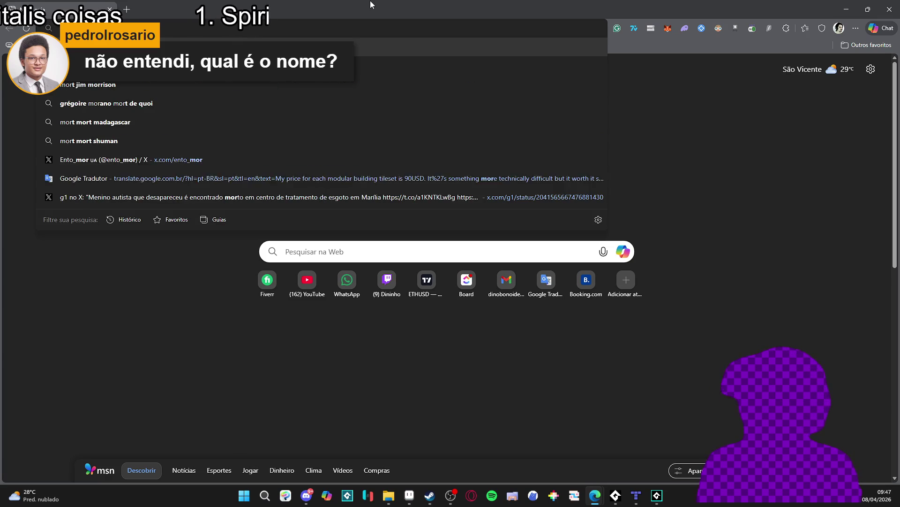
key(Return)
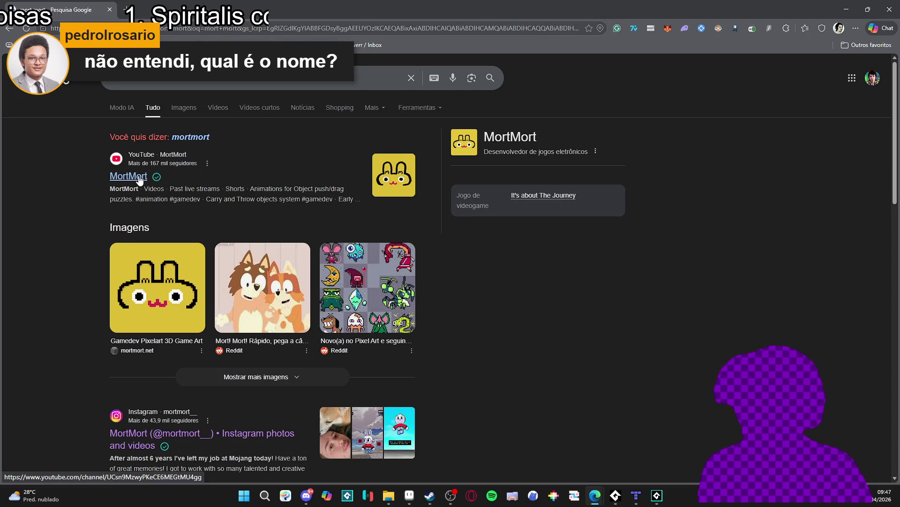
click(277, 438)
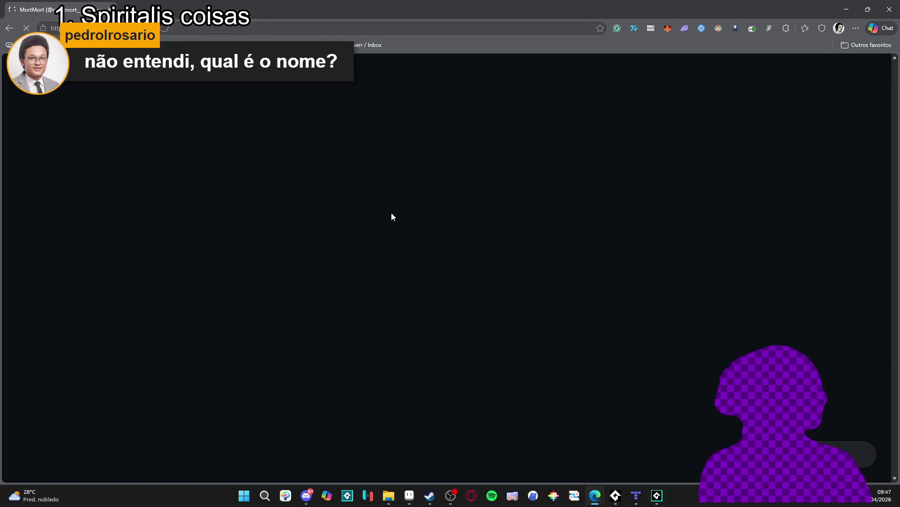
Open the MortMort bunny mission-system video post, then leave the browser for GameMaker
scroll(412, 291, down, 2)
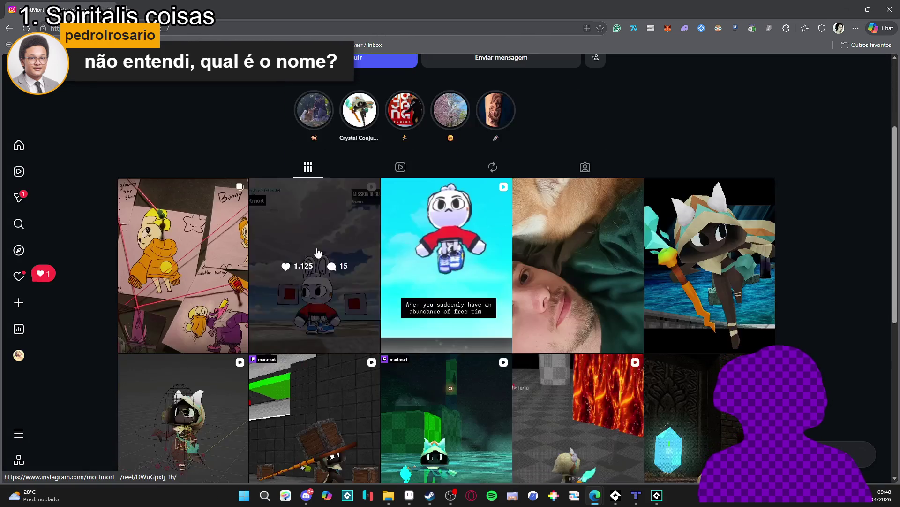
click(319, 263)
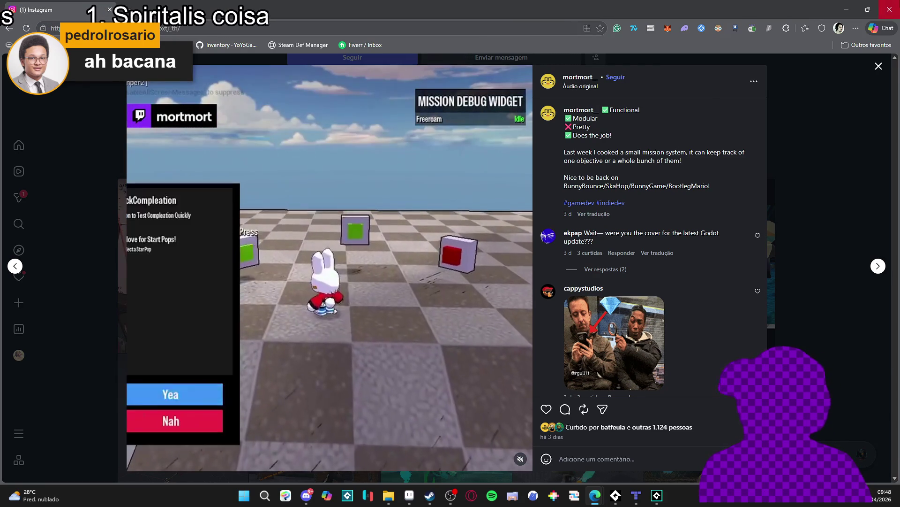
click(895, 13)
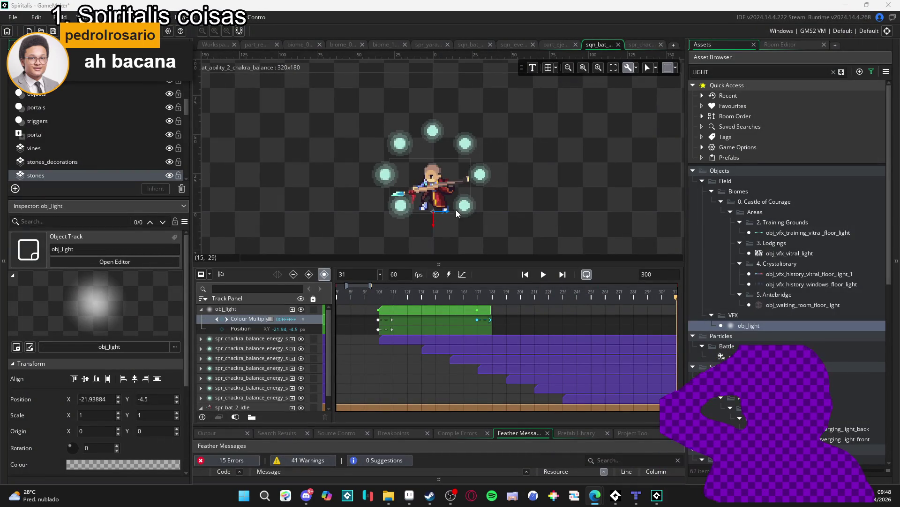
click(454, 213)
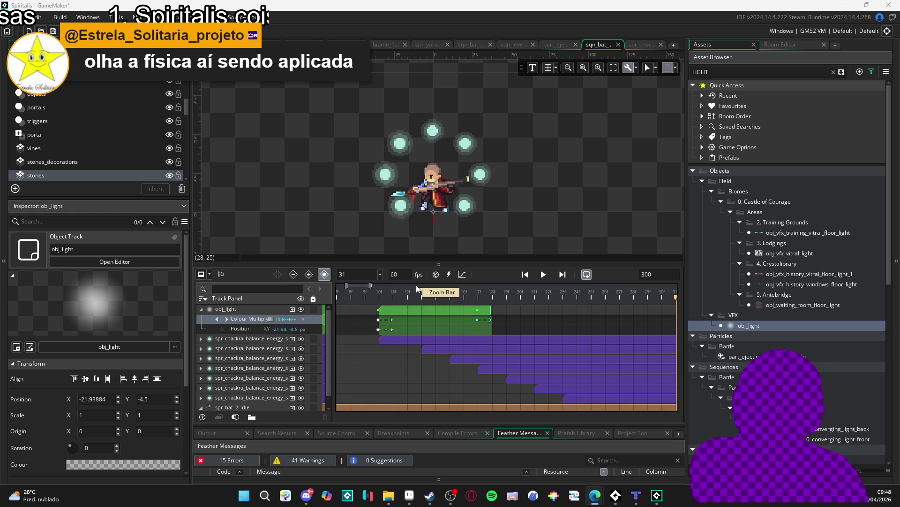
mouse_move(397, 300)
mouse_down()
mouse_move(342, 300)
mouse_move(473, 300)
mouse_move(340, 305)
mouse_move(531, 292)
mouse_move(595, 300)
mouse_move(476, 288)
mouse_move(595, 293)
mouse_move(498, 282)
mouse_move(613, 283)
mouse_move(512, 284)
mouse_move(517, 279)
mouse_move(610, 297)
mouse_move(428, 295)
mouse_move(620, 302)
mouse_move(378, 302)
mouse_move(630, 302)
mouse_move(542, 300)
mouse_move(383, 327)
mouse_up()
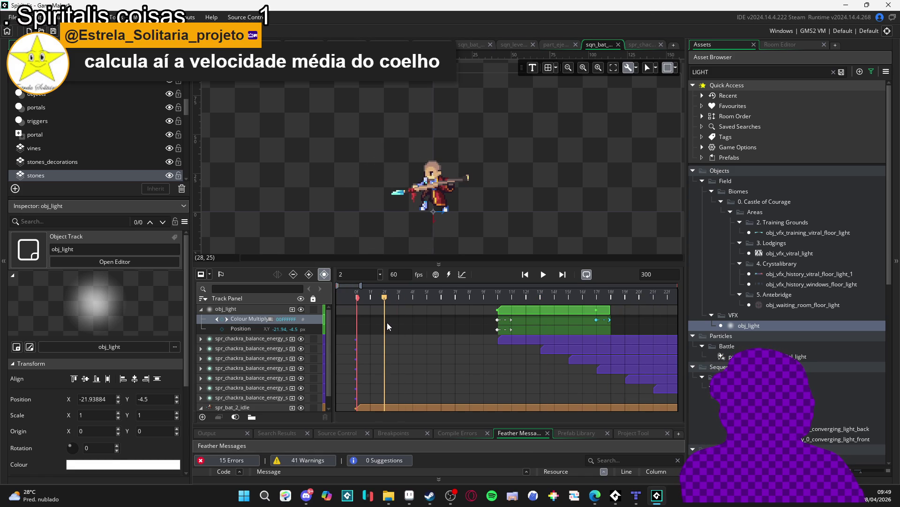
click(498, 300)
mouse_move(498, 300)
mouse_down()
mouse_move(631, 299)
mouse_move(398, 297)
mouse_move(498, 296)
mouse_move(470, 310)
mouse_up()
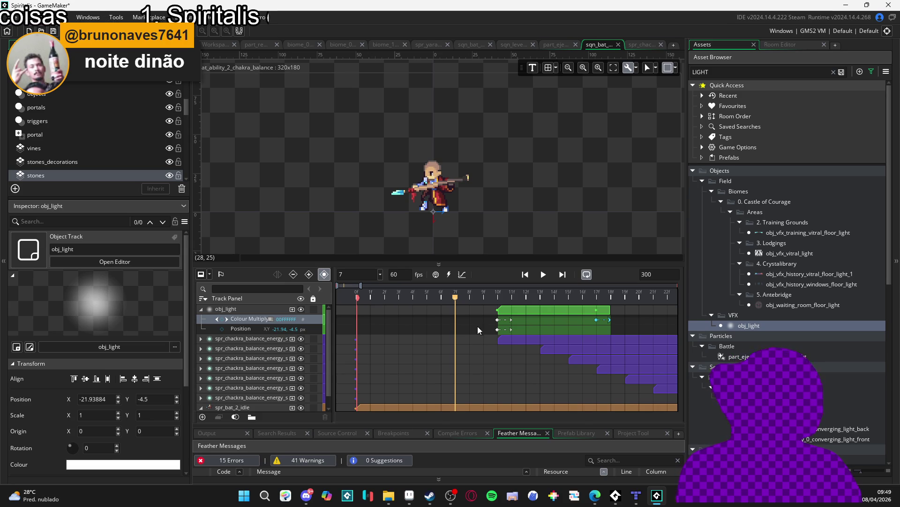
key(space)
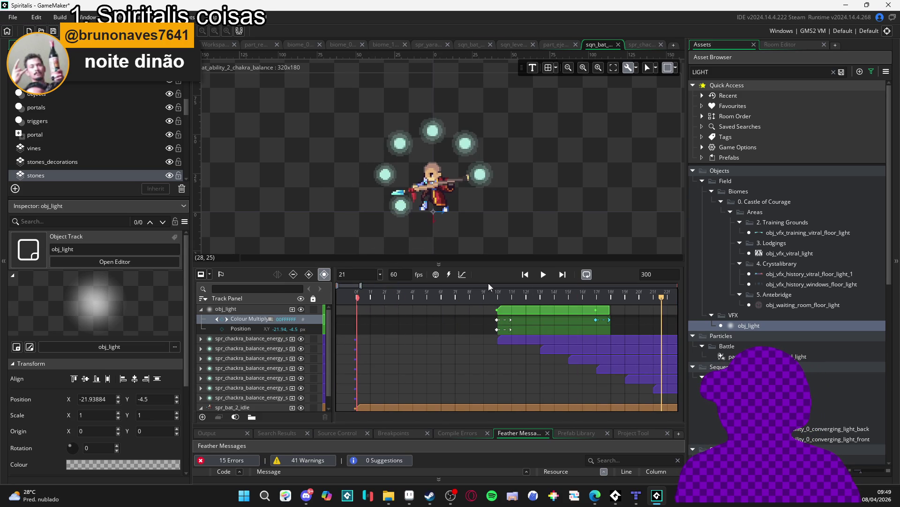
click(497, 300)
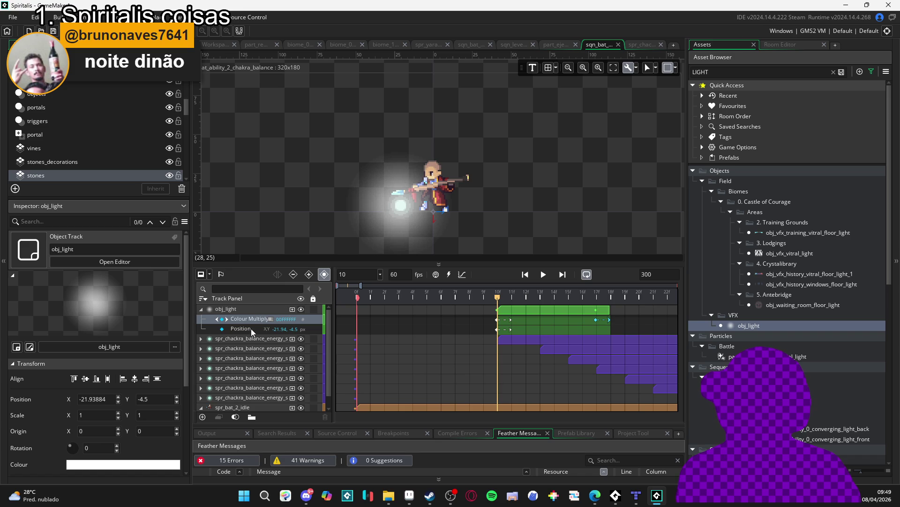
Add a Scale track to obj_light with keyframes at frame 10 and frame 17
click(297, 311)
click(292, 309)
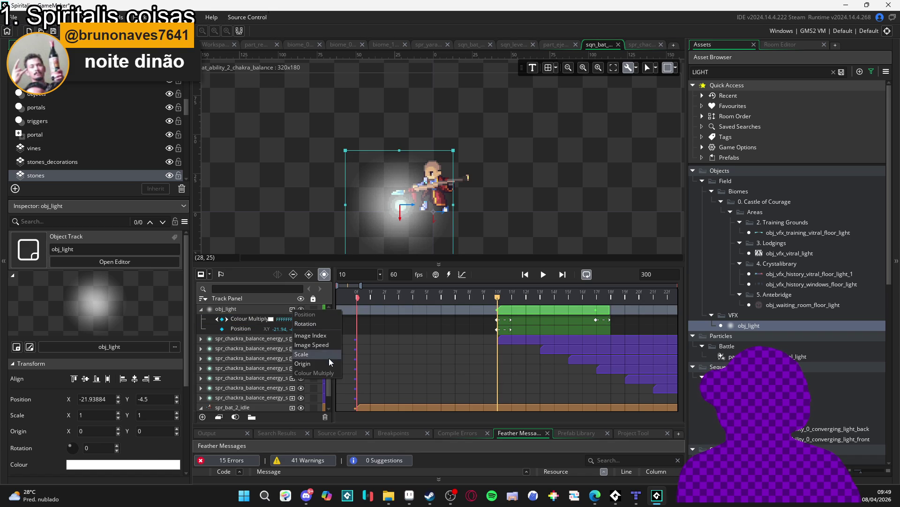
click(326, 357)
click(221, 339)
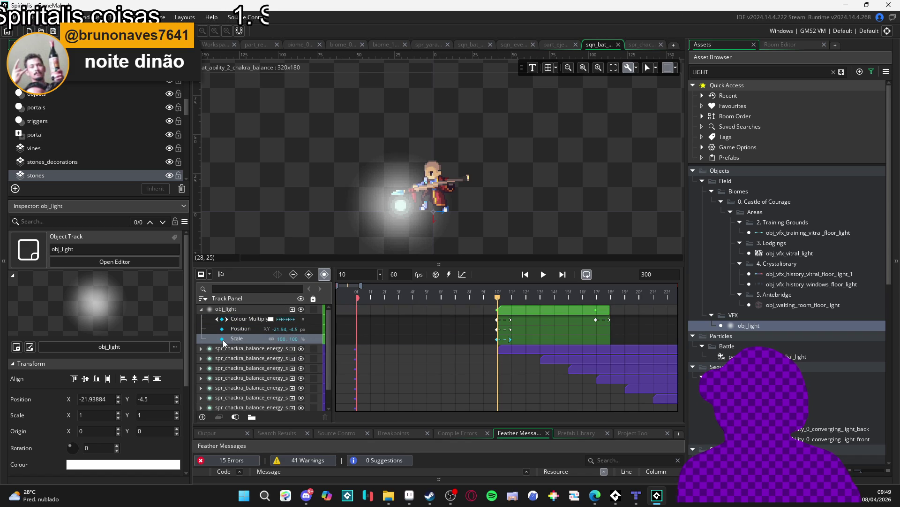
drag(497, 302, 602, 311)
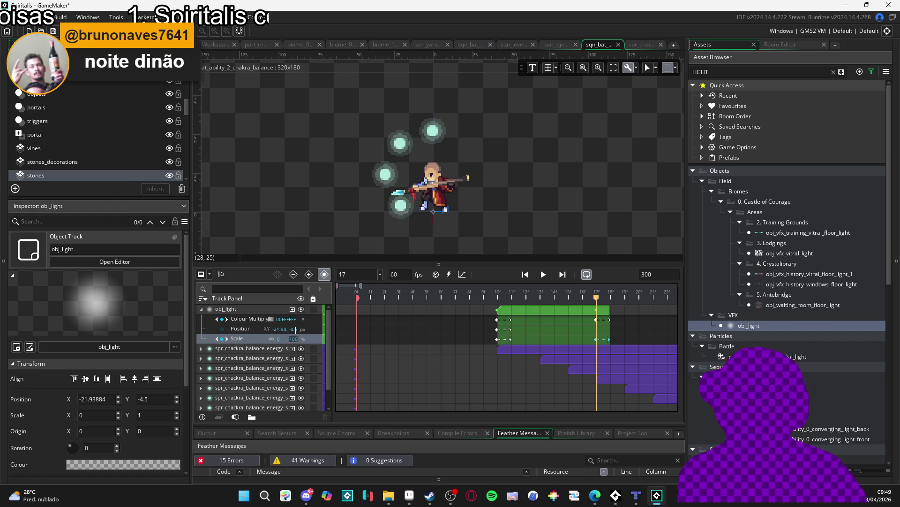
Rewind and replay the sequence several times to check the light shrinking
drag(511, 300, 364, 283)
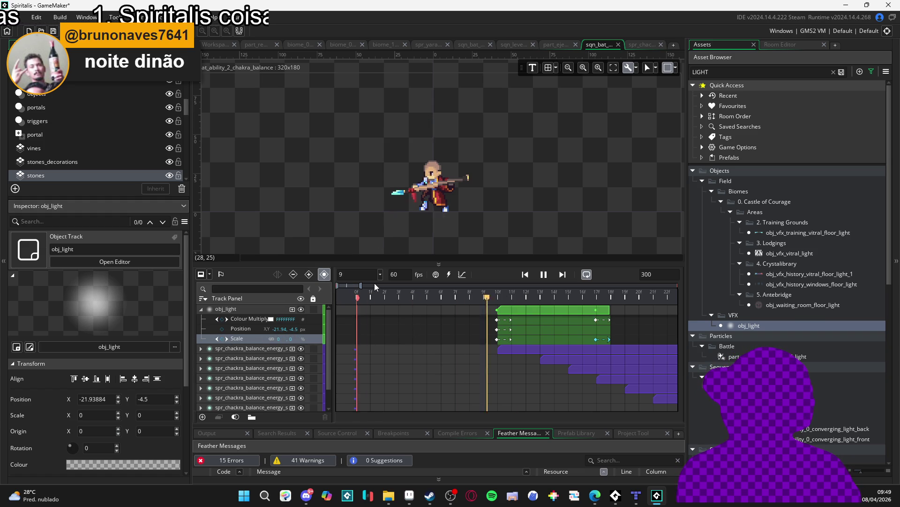
key(space)
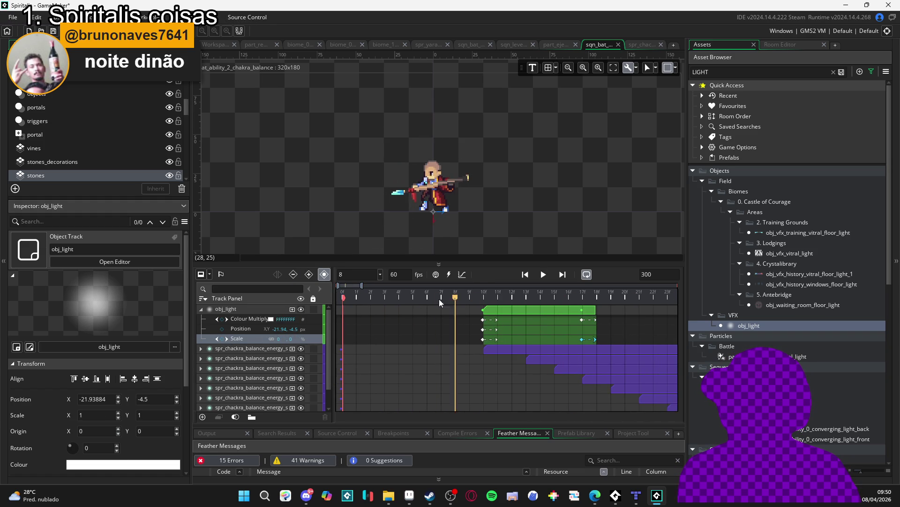
key(space)
key(space)
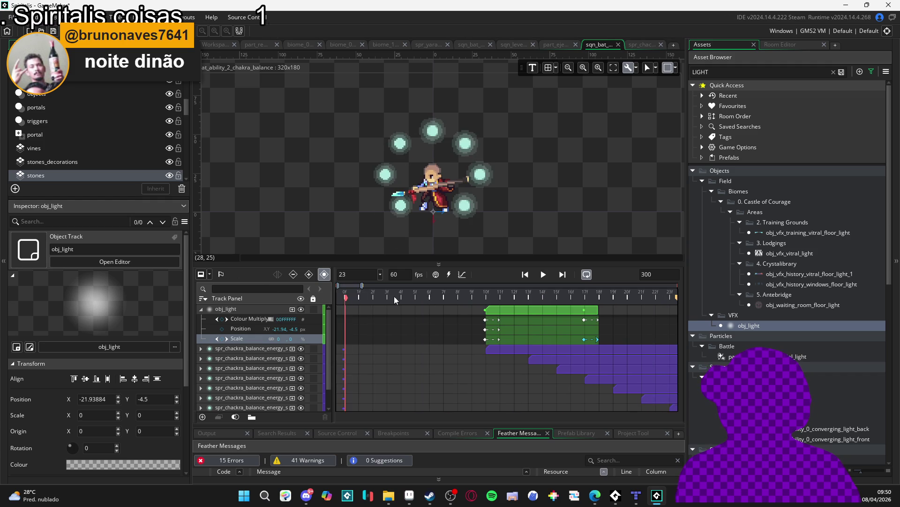
key(space)
key(space)
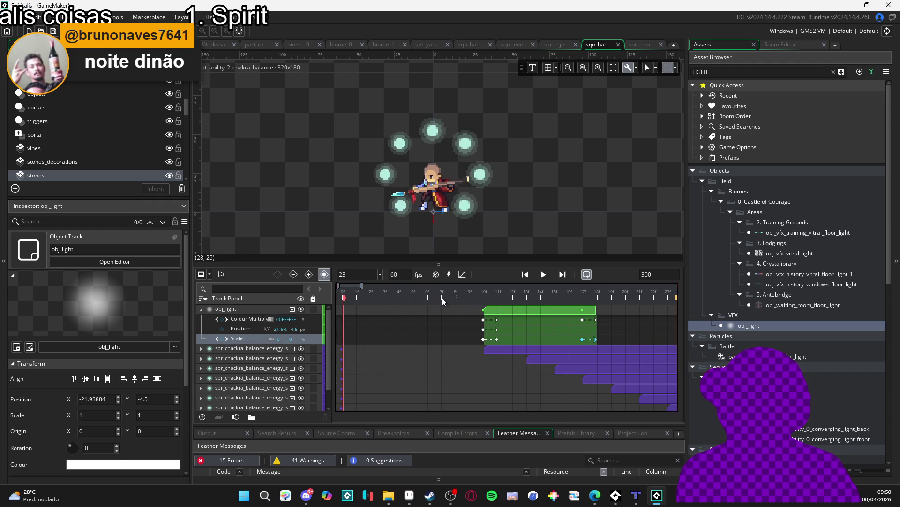
key(space)
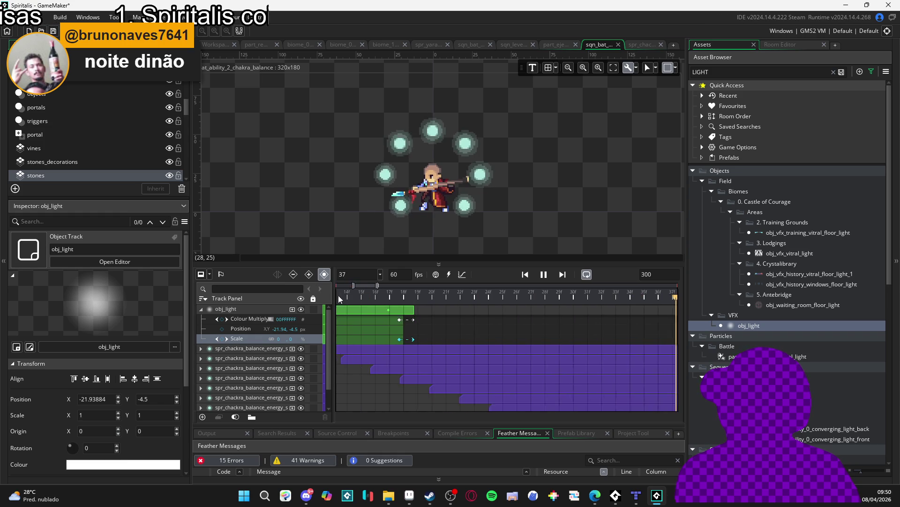
key(space)
key(space)
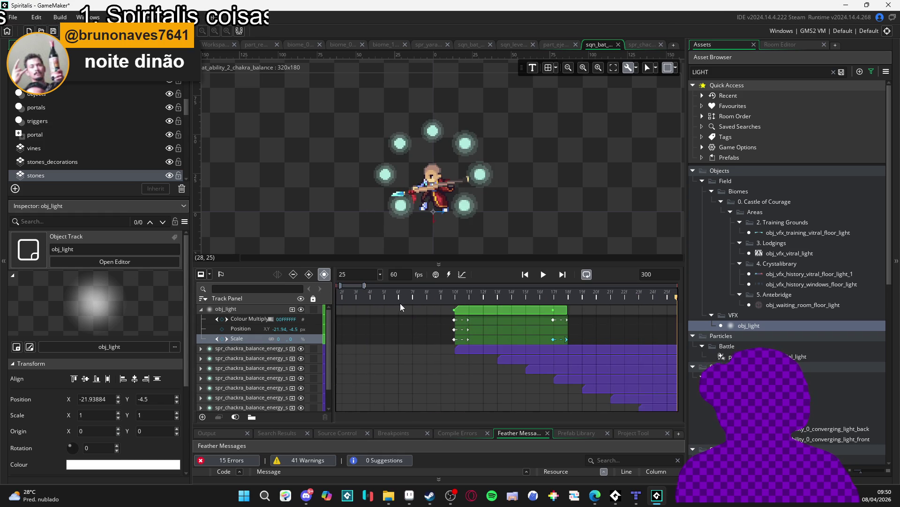
key(space)
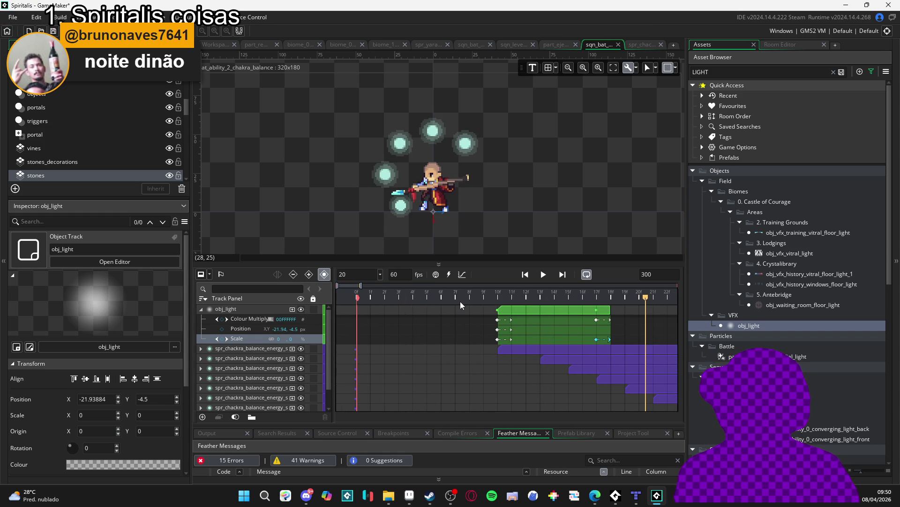
key(space)
key(space)
key(Home)
key(space)
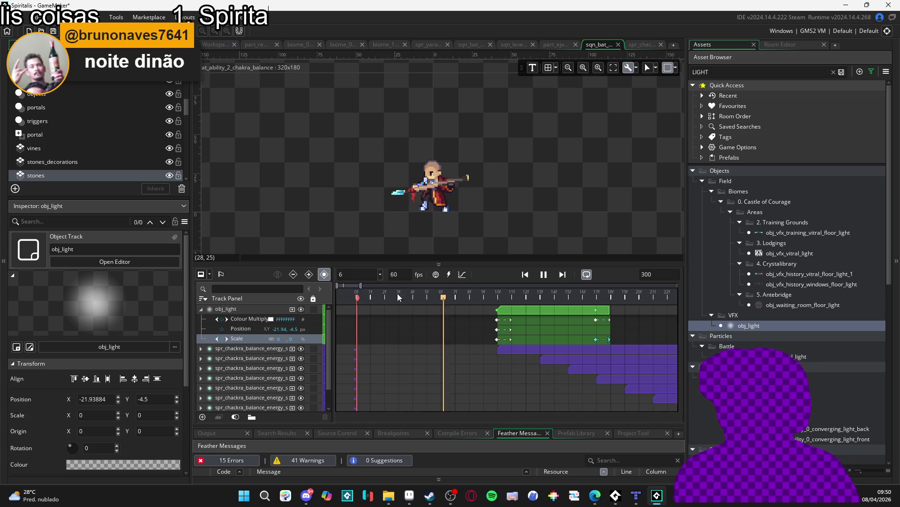
key(space)
key(Home)
key(space)
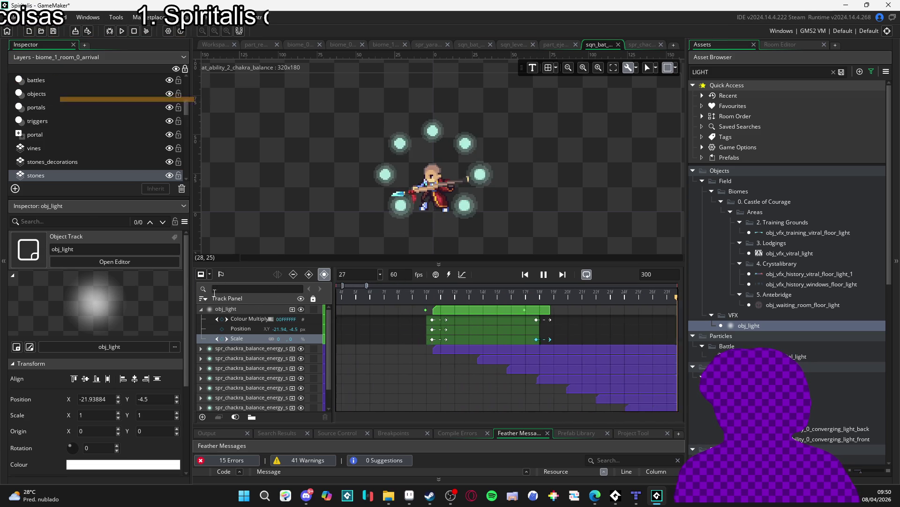
key(space)
key(Home)
key(space)
key(space)
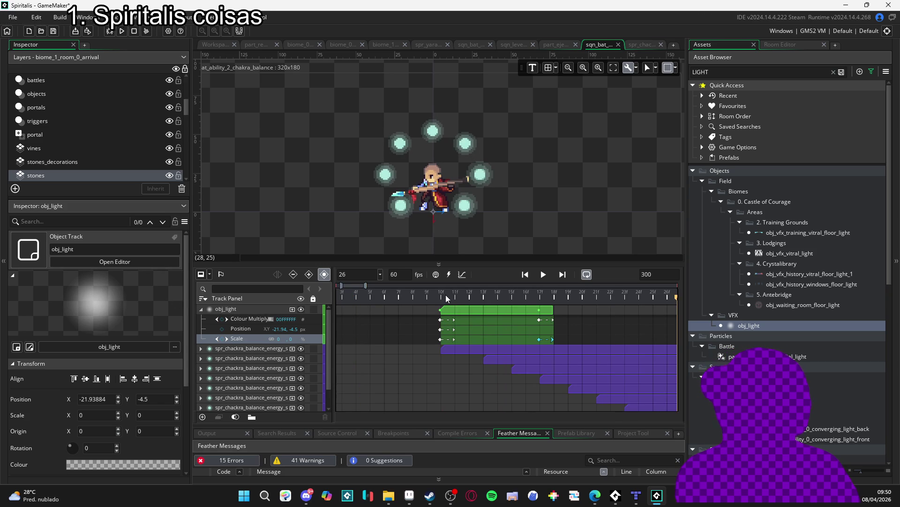
key(Home)
key(space)
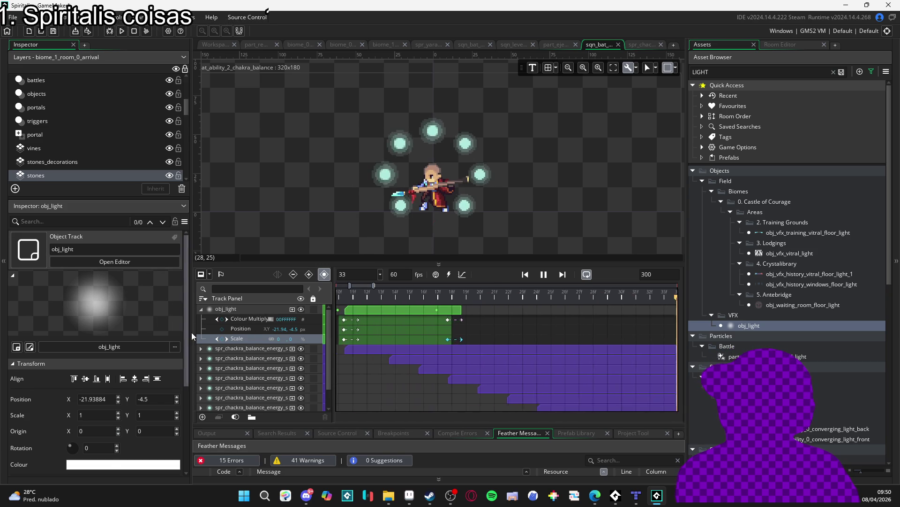
key(Home)
key(space)
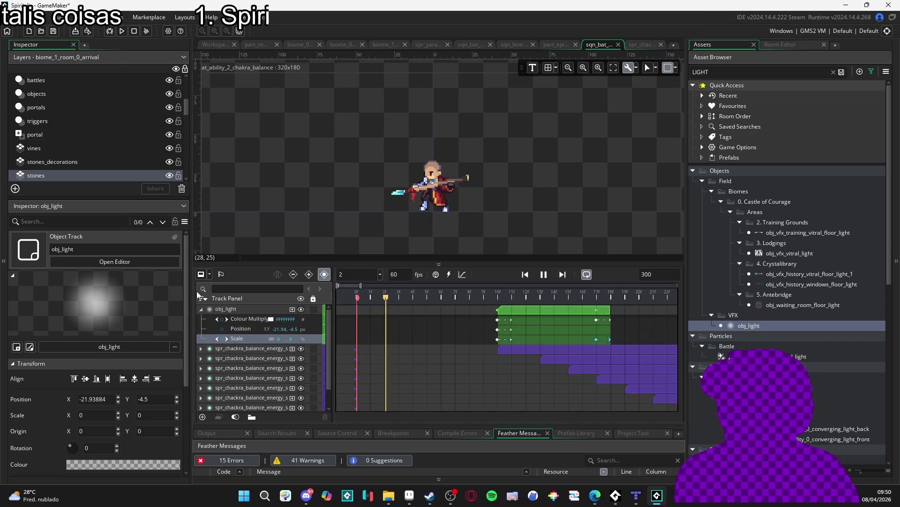
key(space)
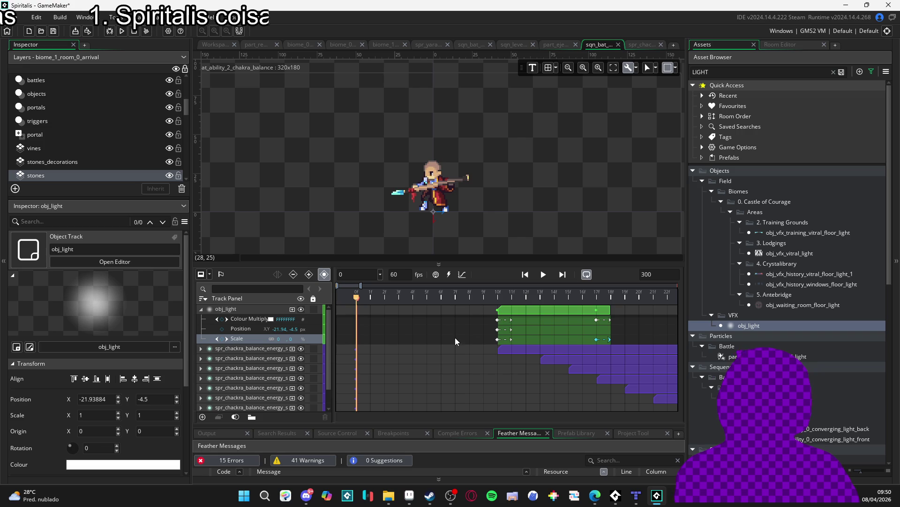
Set obj_light's Colour Multiply key to opaque cyan FF73EFE8
click(499, 318)
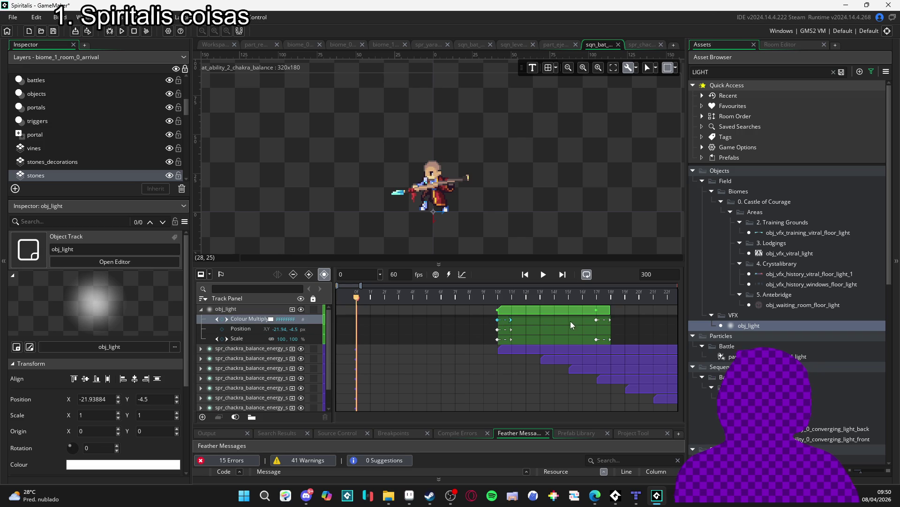
click(597, 319)
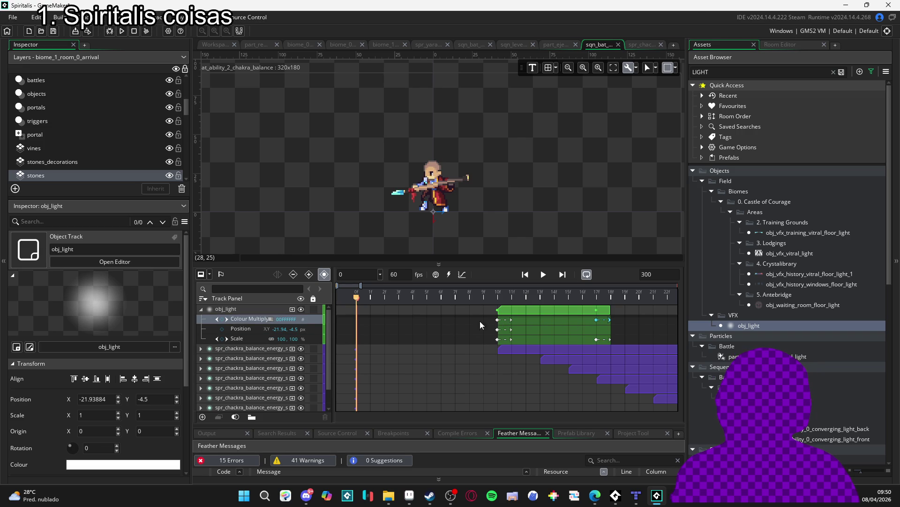
click(269, 319)
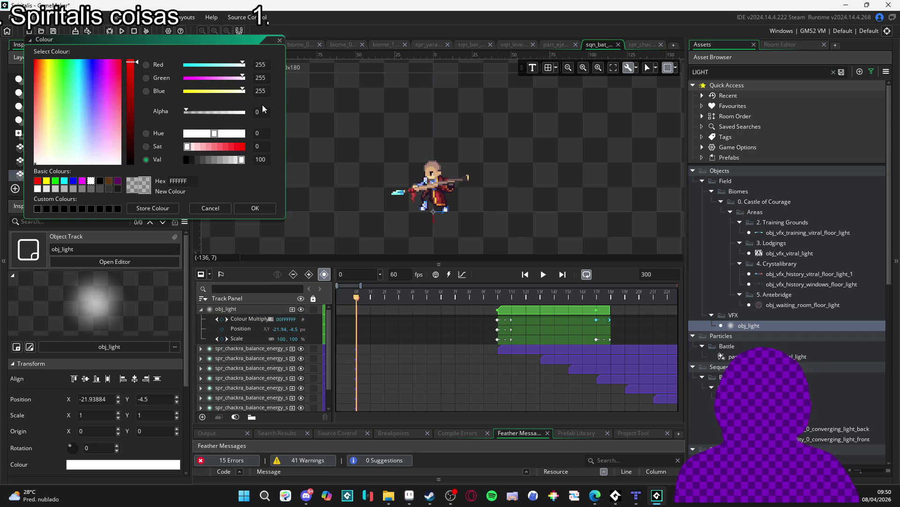
click(243, 114)
click(255, 208)
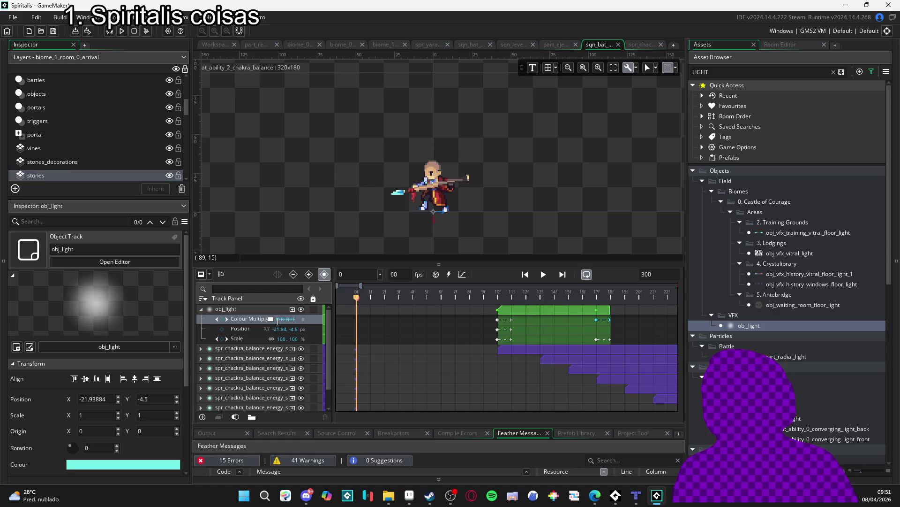
click(270, 319)
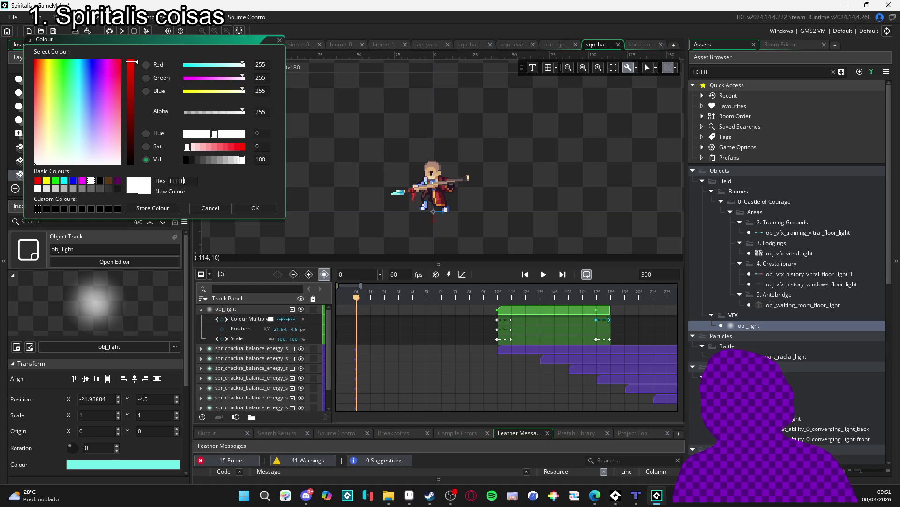
click(255, 211)
Preview the cyan light in the sequence and clear the Asset Browser search
key(space)
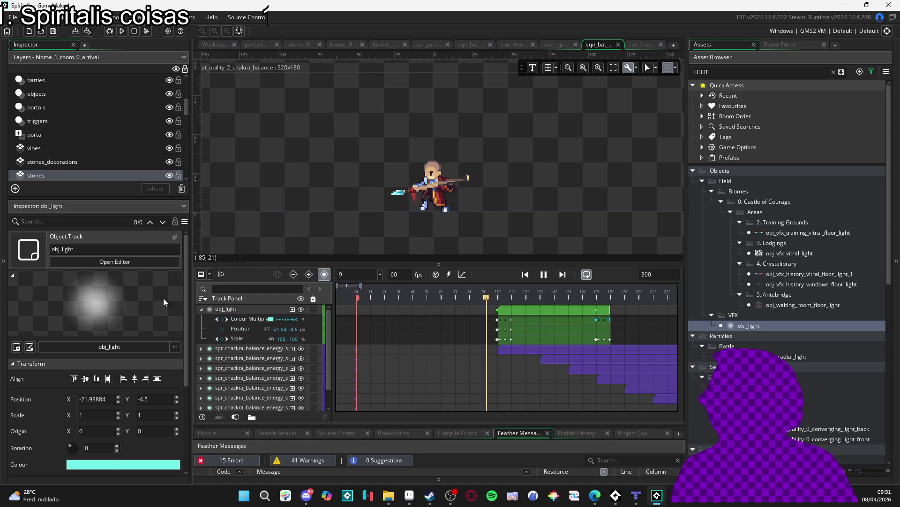
key(space)
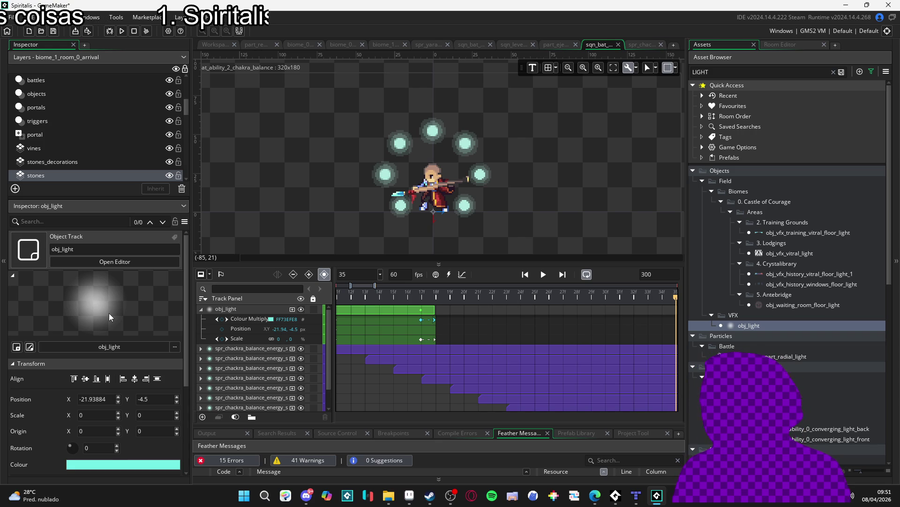
key(space)
key(space)
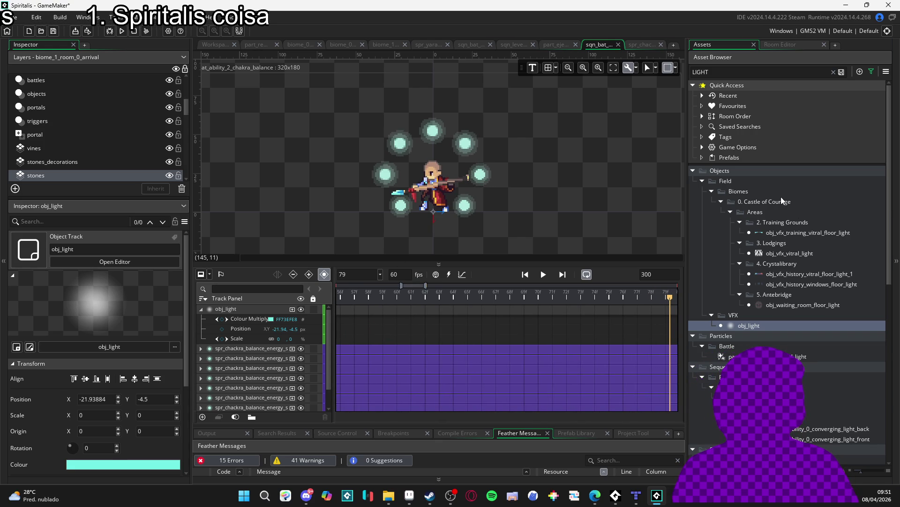
click(834, 71)
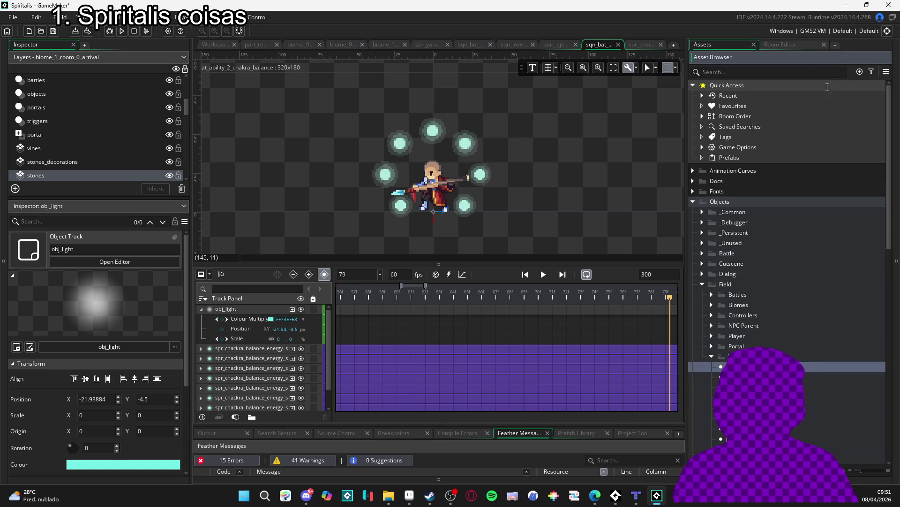
Filter assets on 'part' and inspect the Abyssal Bog, defensive buff and part_constant_dissipation systems
scroll(736, 252, up, 1)
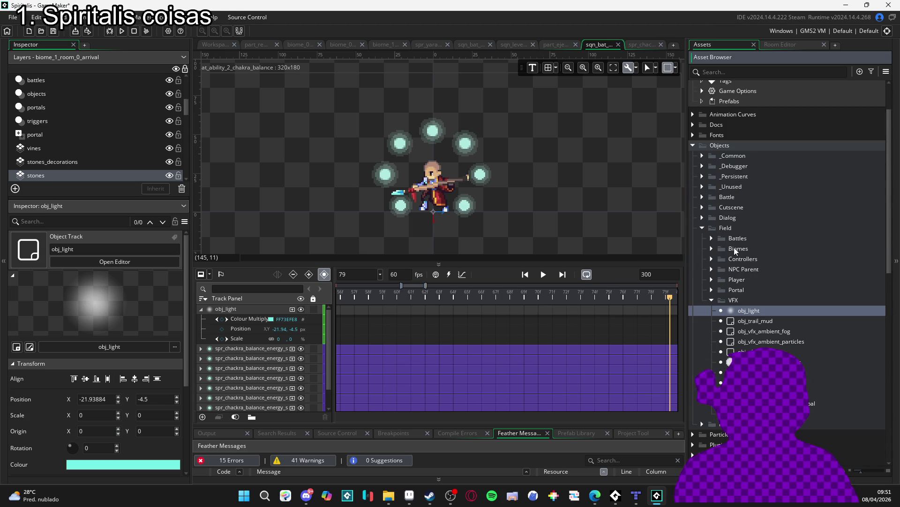
click(703, 229)
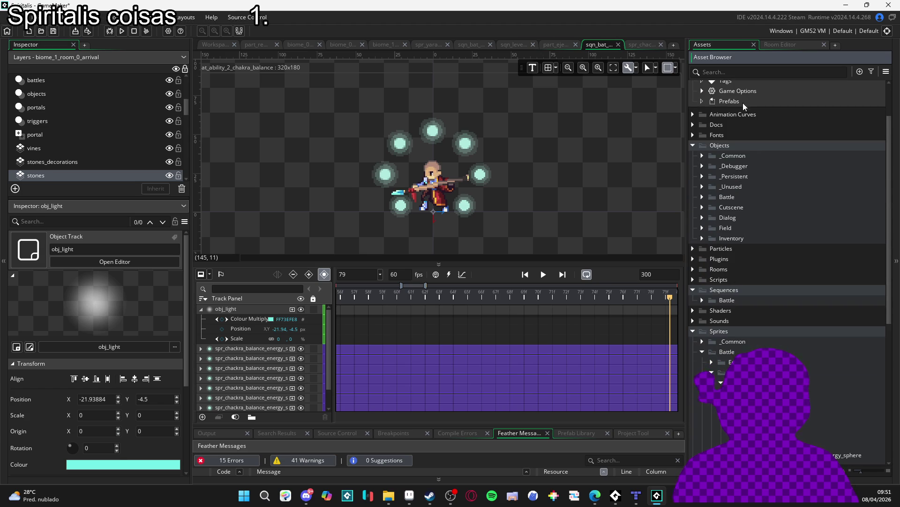
click(733, 74)
text(part)
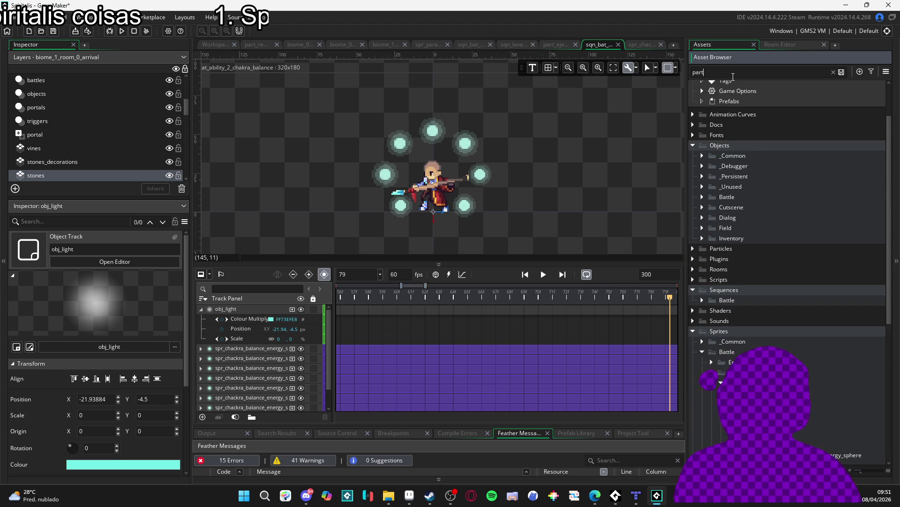
click(771, 208)
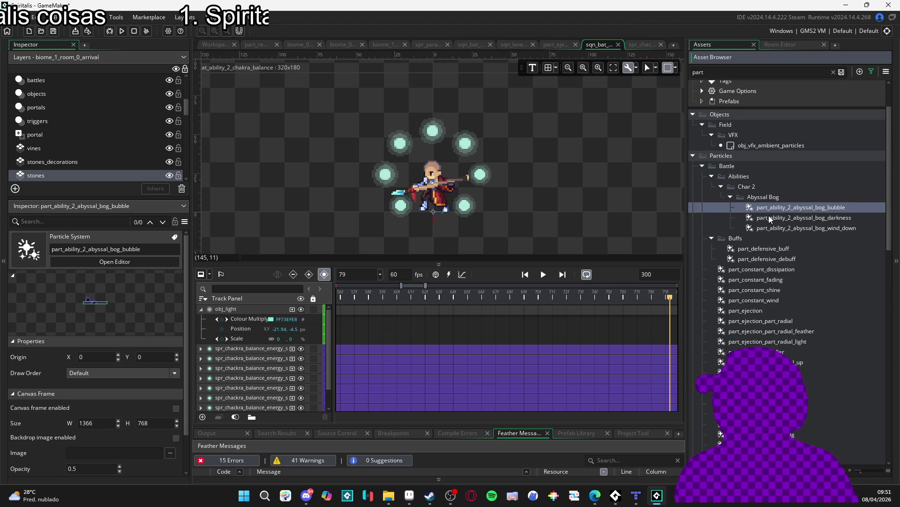
click(768, 217)
click(763, 229)
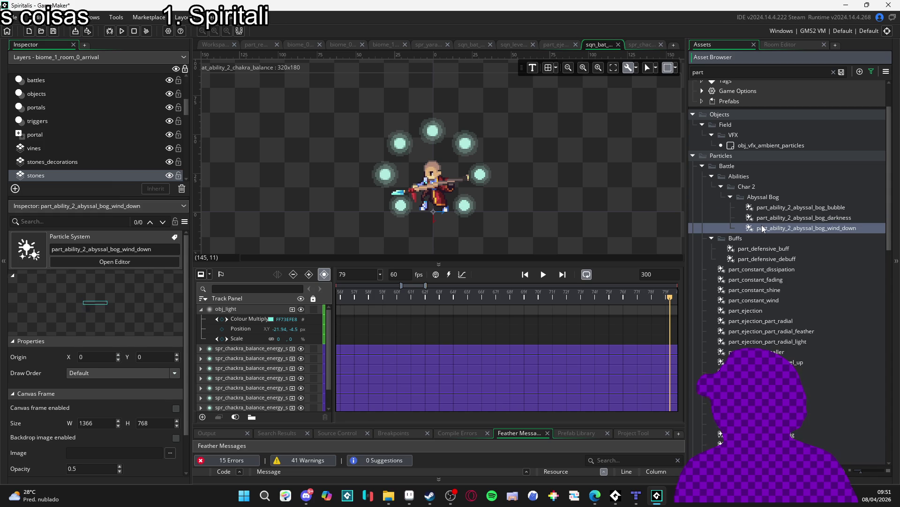
click(753, 249)
click(750, 265)
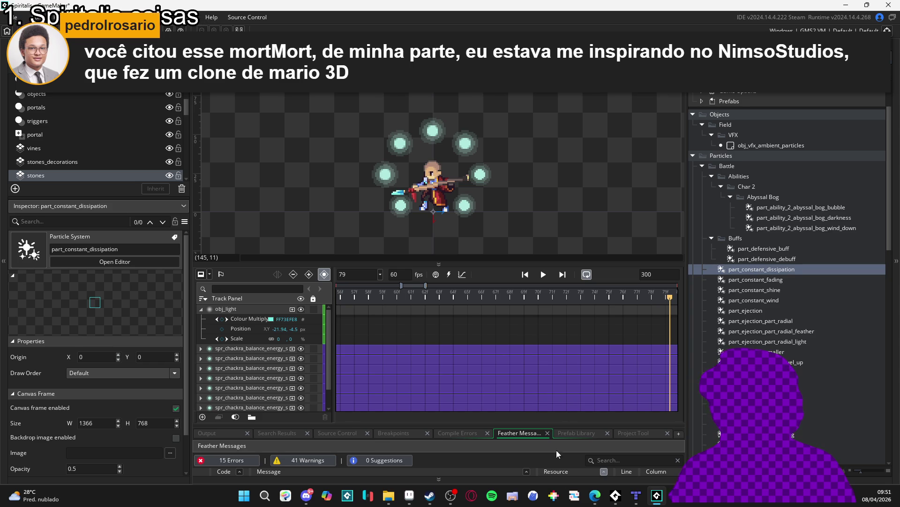
Switch from GameMaker over to the web browser
click(430, 495)
click(430, 495)
click(595, 495)
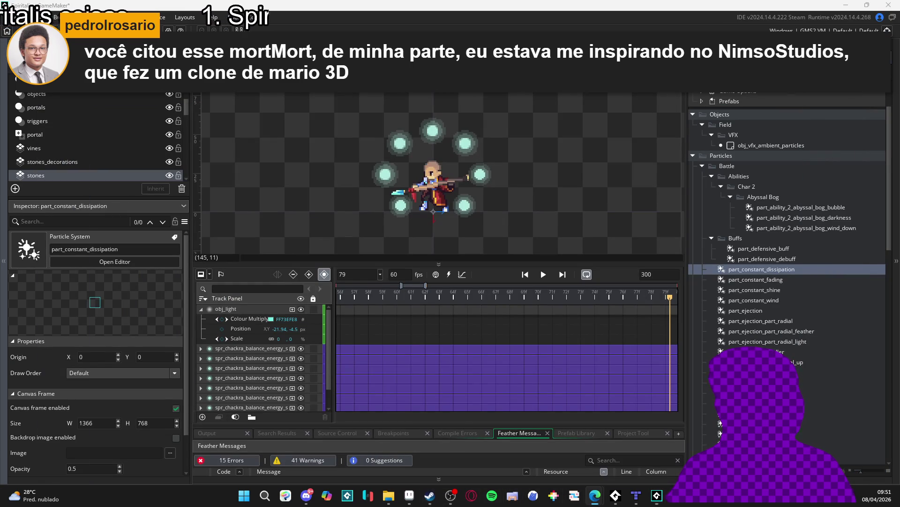
Search 'nimsostudios' and scroll through the Nimso Studios channel's Videos grid
text(nimsostudios)
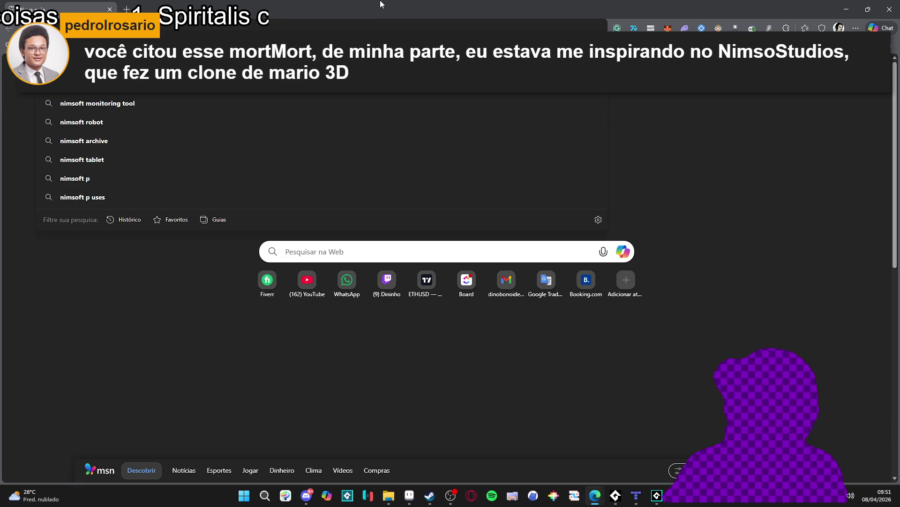
key(Return)
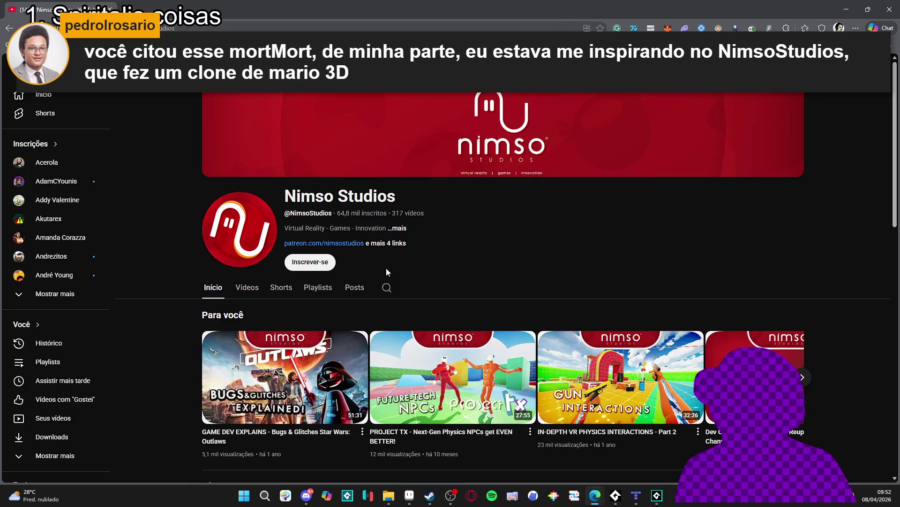
scroll(418, 273, down, 1)
click(248, 244)
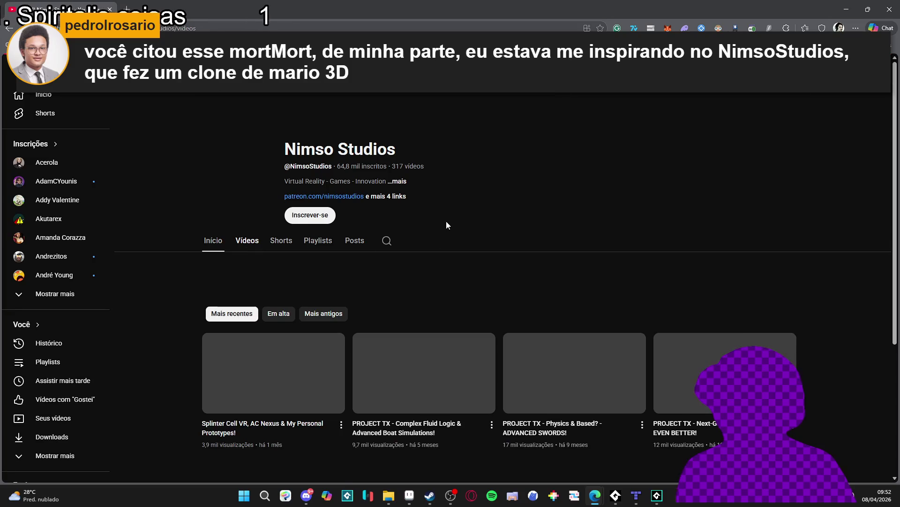
scroll(460, 209, down, 1)
scroll(465, 206, up, 2)
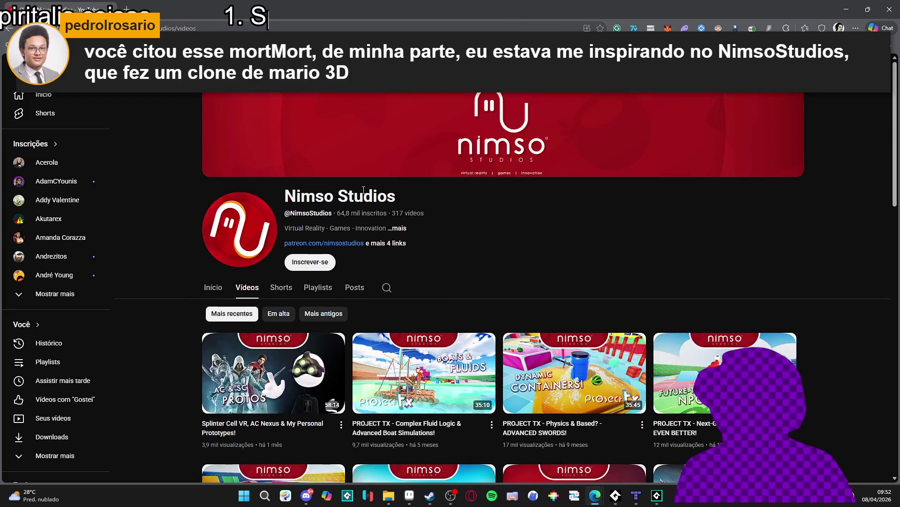
scroll(371, 213, down, 10)
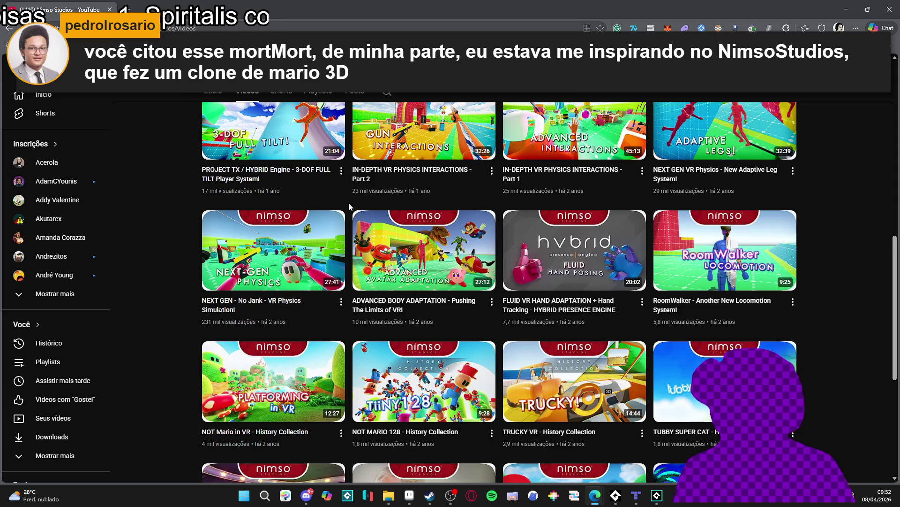
scroll(348, 199, down, 2)
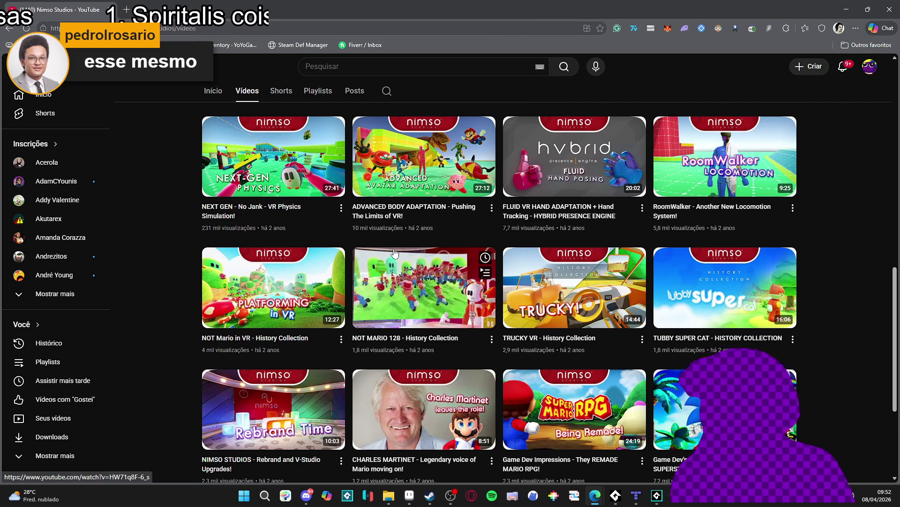
scroll(333, 246, up, 10)
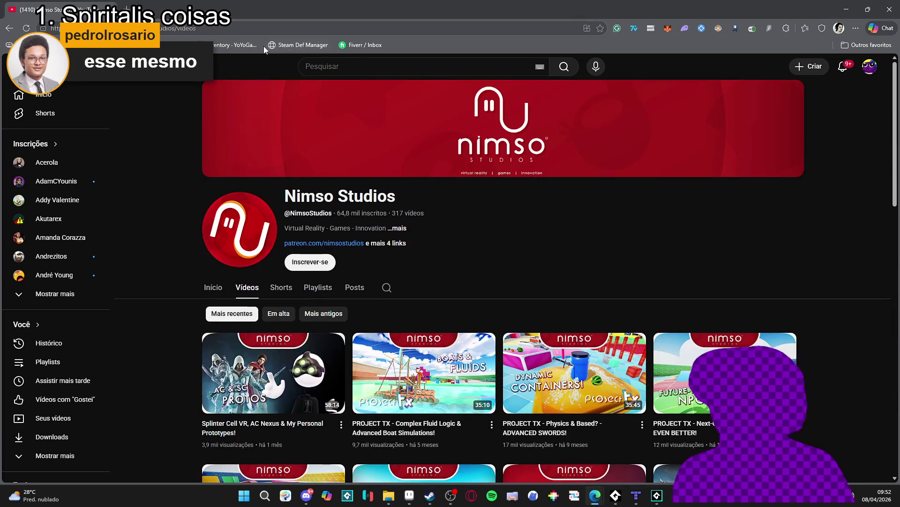
click(354, 66)
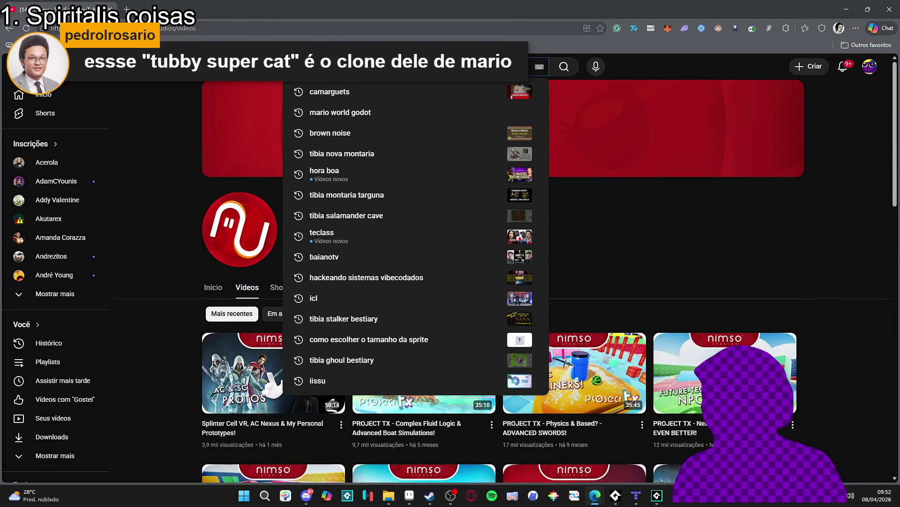
Search YouTube for 'unimaker' and browse the NinStar channel's Videos tab
text(unimaker)
key(Return)
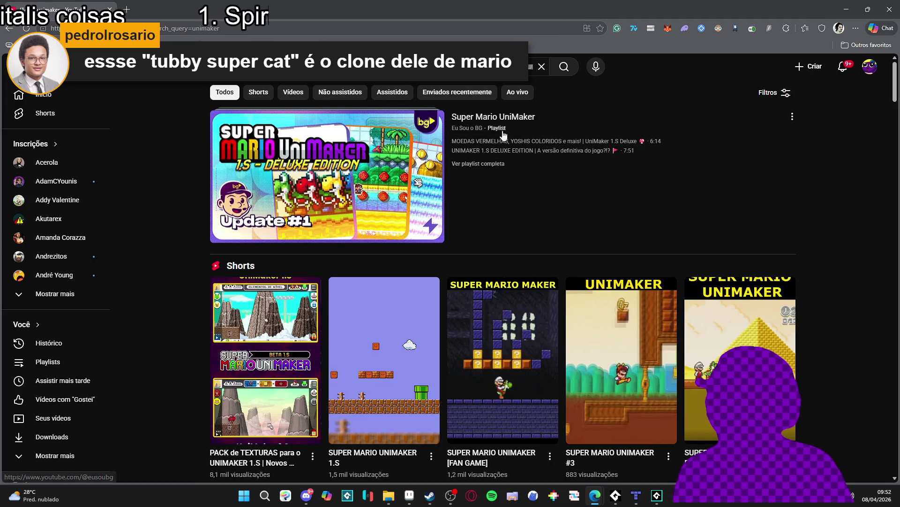
scroll(437, 149, down, 7)
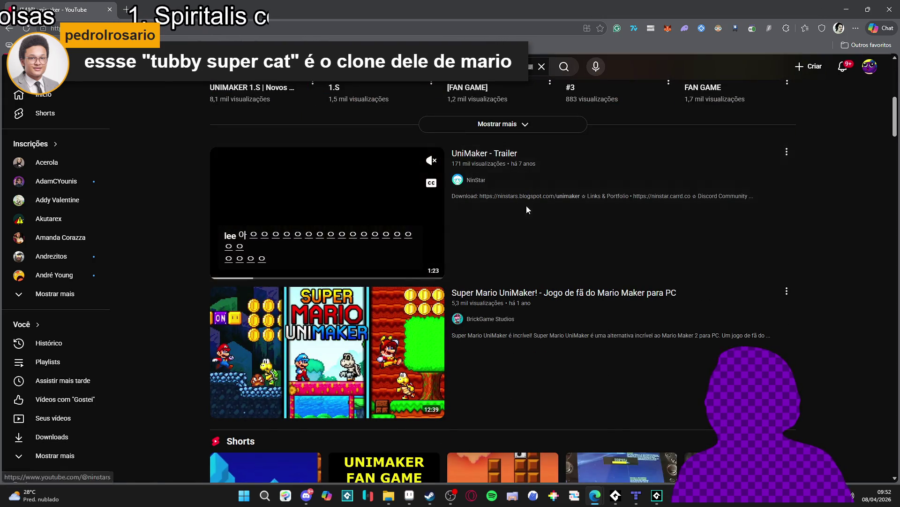
click(474, 181)
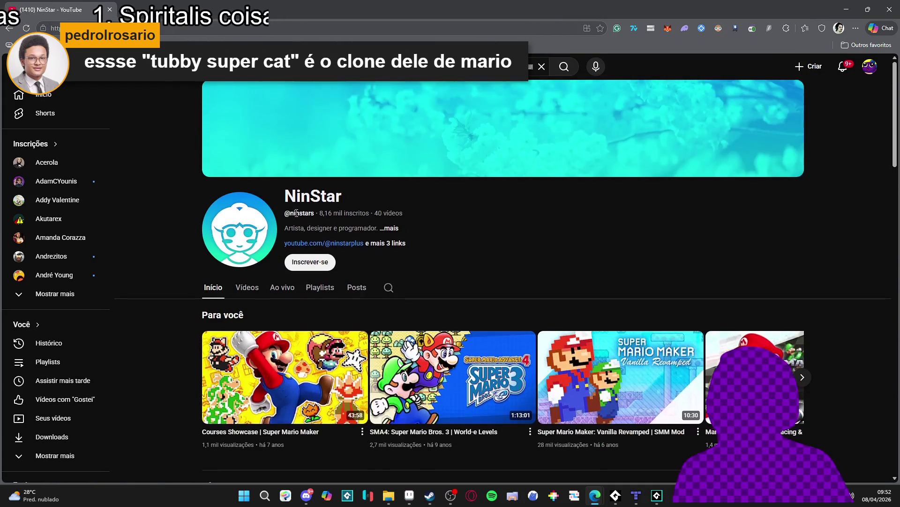
click(248, 287)
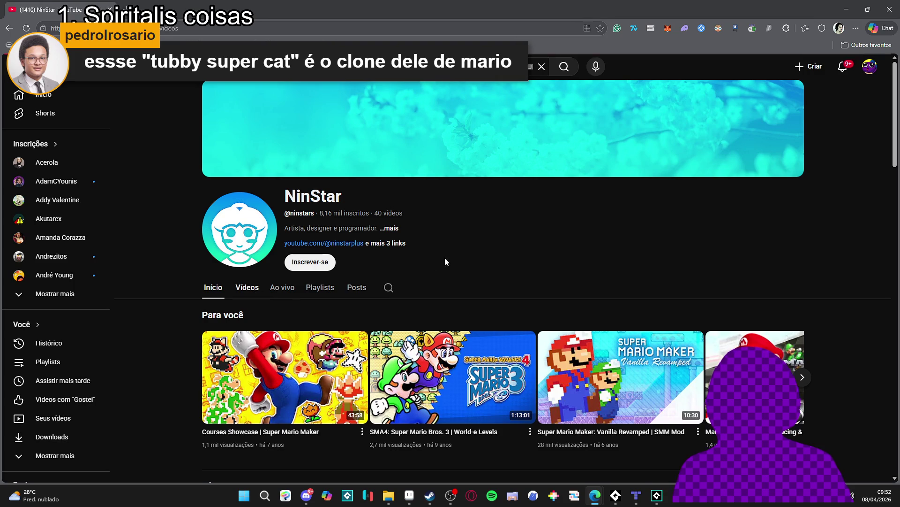
scroll(445, 252, down, 3)
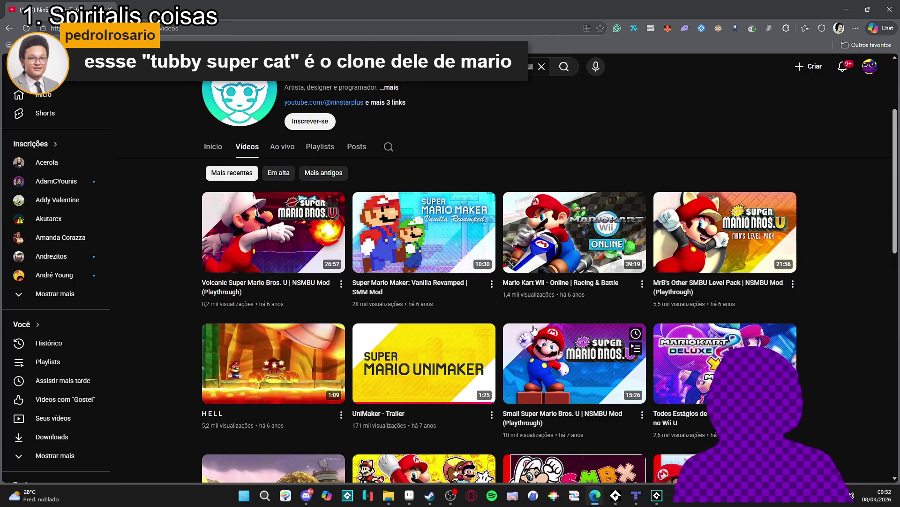
scroll(467, 280, down, 4)
scroll(468, 275, up, 8)
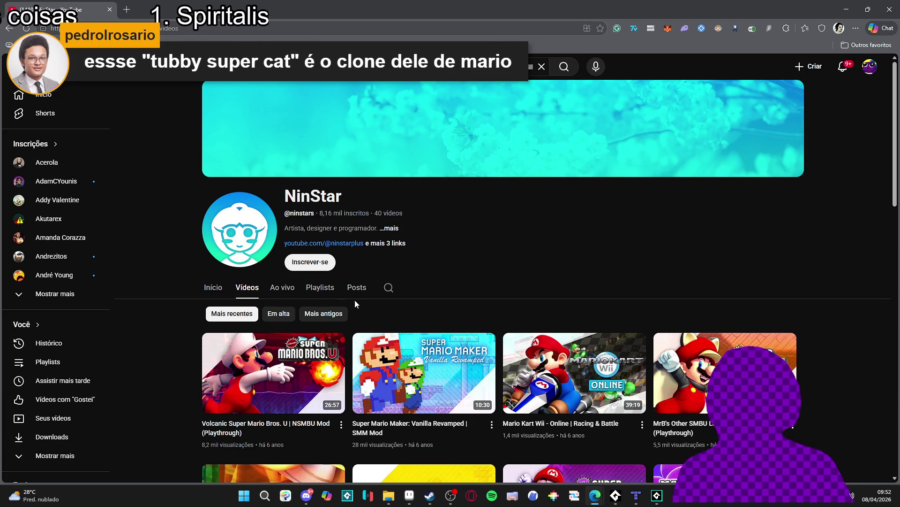
Open the NinStar channel details and follow its Blog link
click(389, 228)
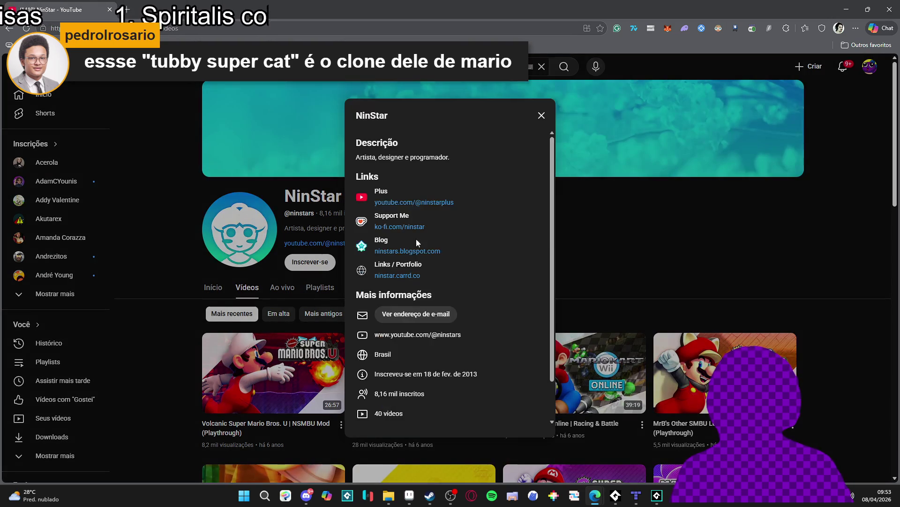
click(592, 232)
click(396, 230)
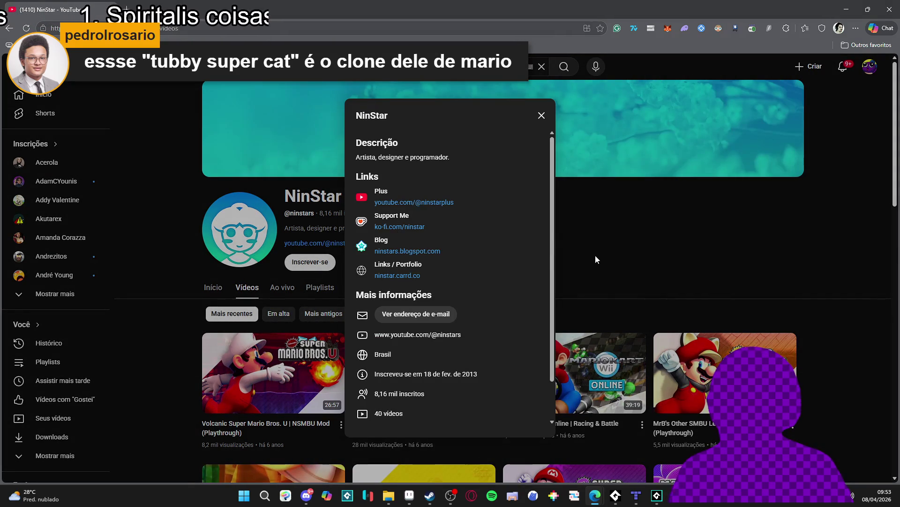
click(425, 255)
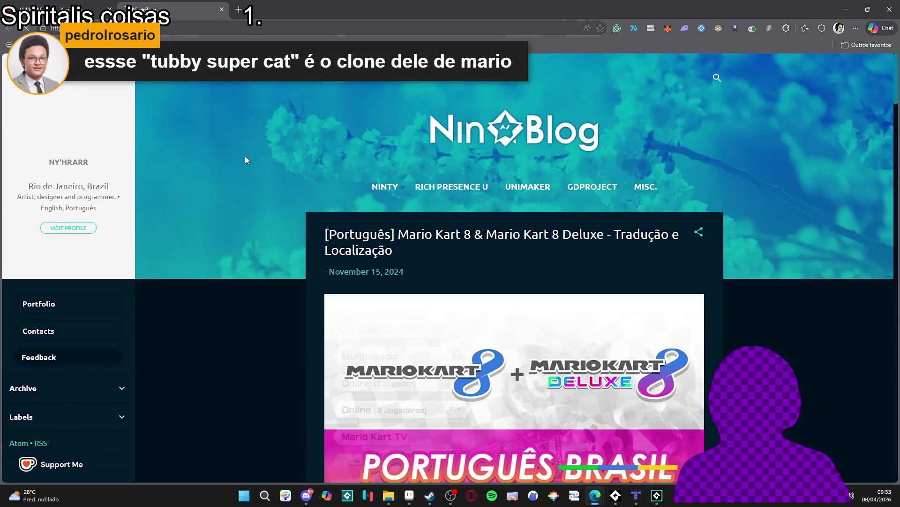
Open the blog's UNIMAKER page and scroll through it
scroll(251, 152, down, 5)
scroll(259, 147, up, 5)
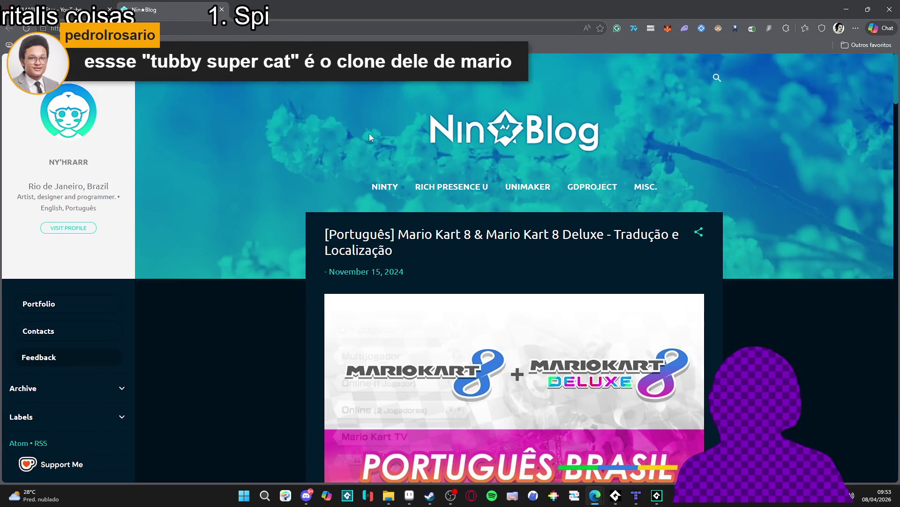
click(522, 188)
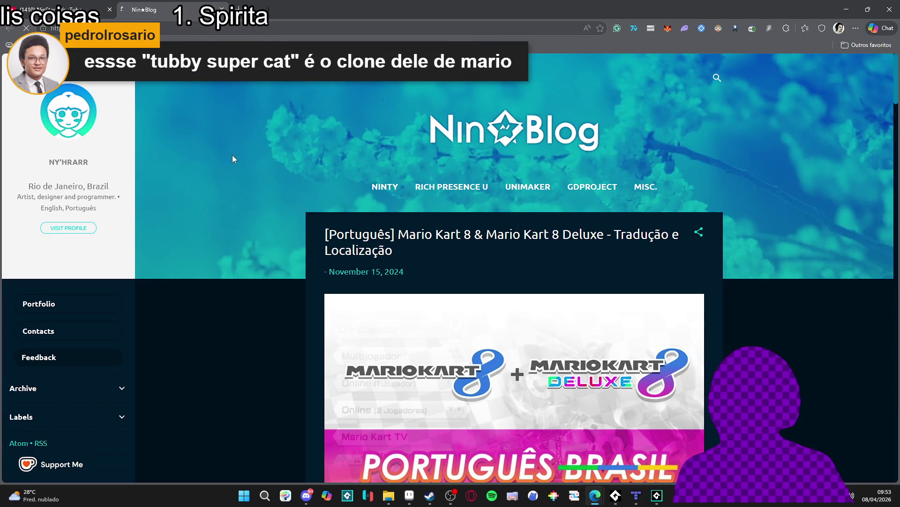
scroll(401, 204, down, 4)
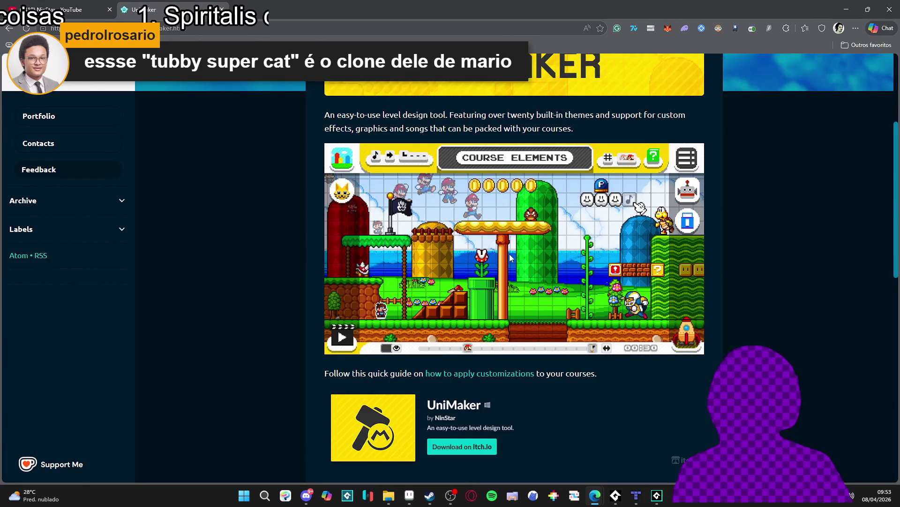
scroll(549, 245, down, 2)
scroll(487, 251, up, 2)
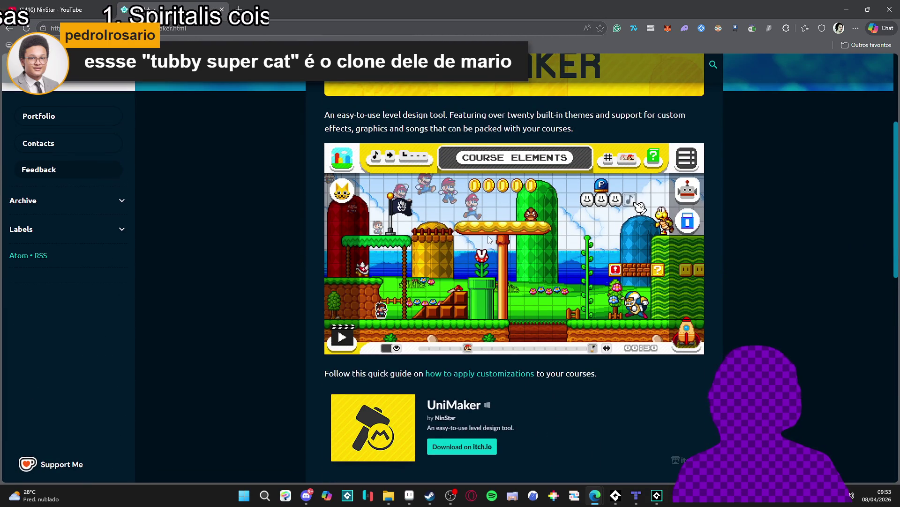
scroll(488, 251, up, 1)
scroll(528, 244, down, 4)
scroll(481, 295, up, 3)
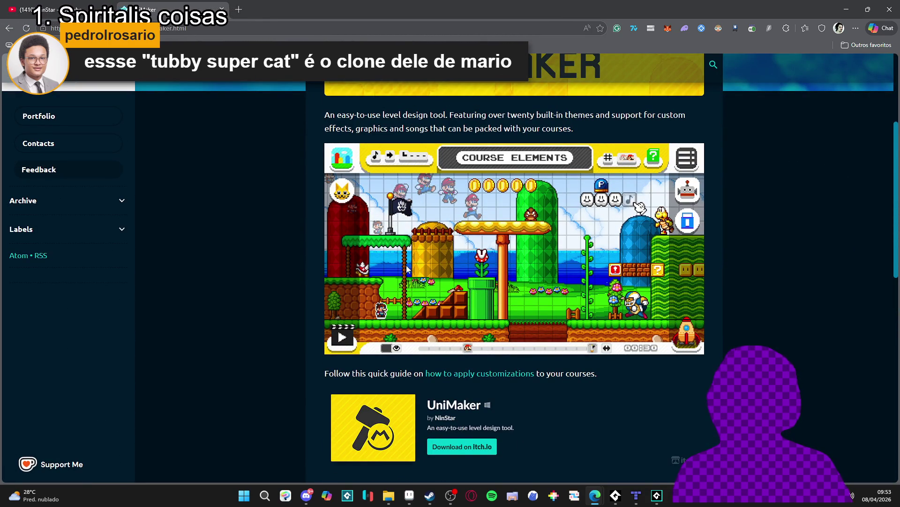
Return to the YouTube tab, close the channel details and close the browser
key(ctrl+Tab)
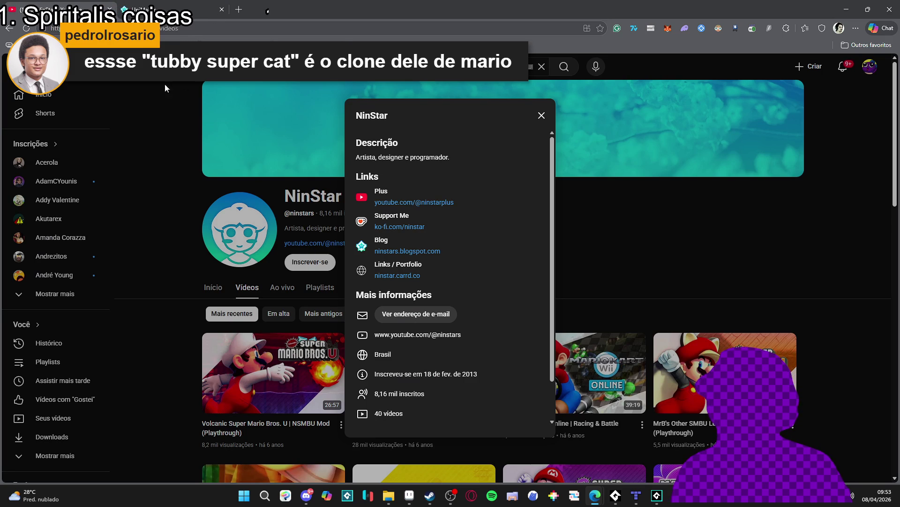
click(190, 89)
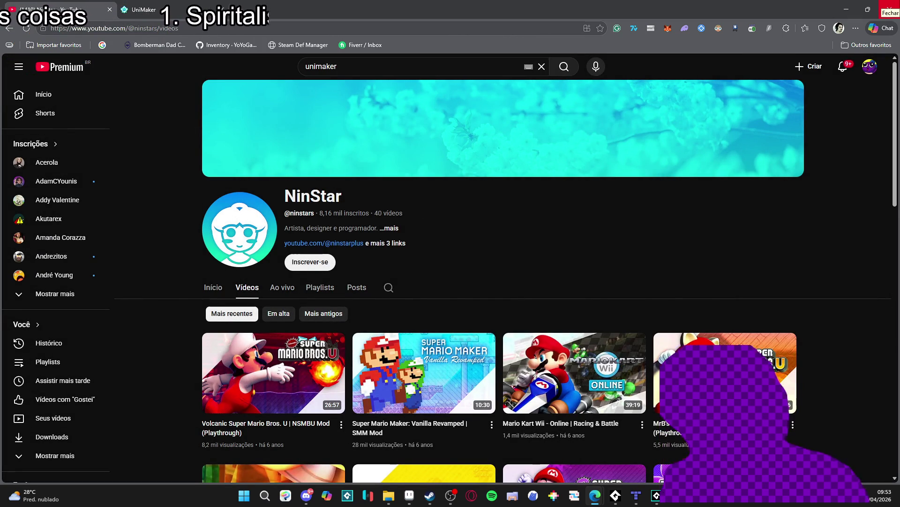
click(889, 9)
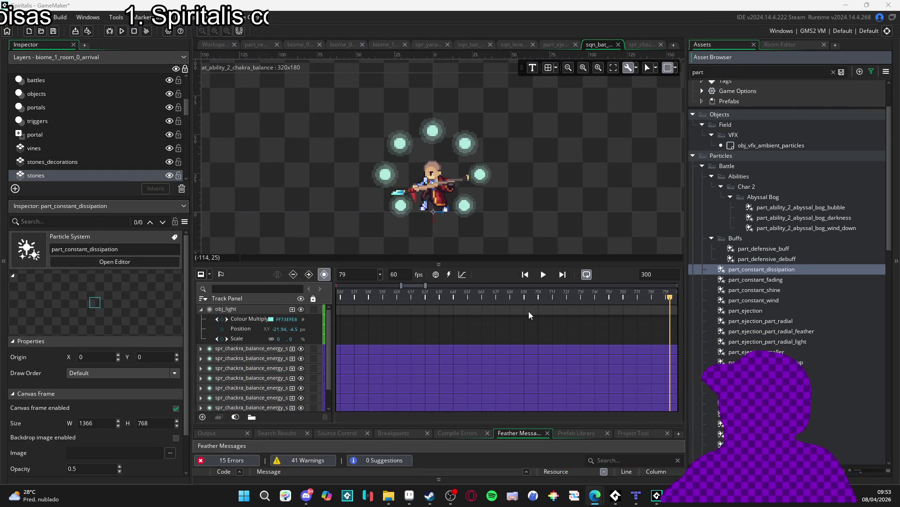
click(525, 274)
mouse_move(359, 296)
mouse_down()
mouse_move(497, 300)
mouse_move(184, 303)
mouse_up()
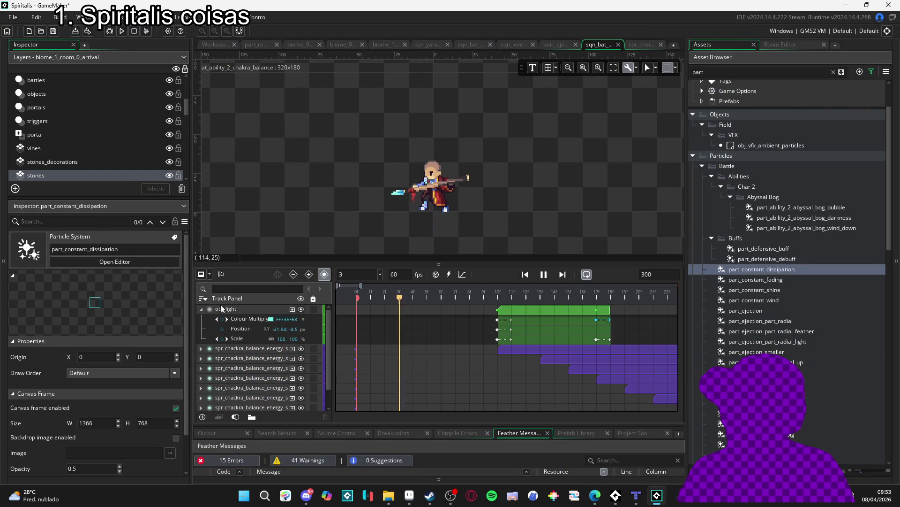
key(space)
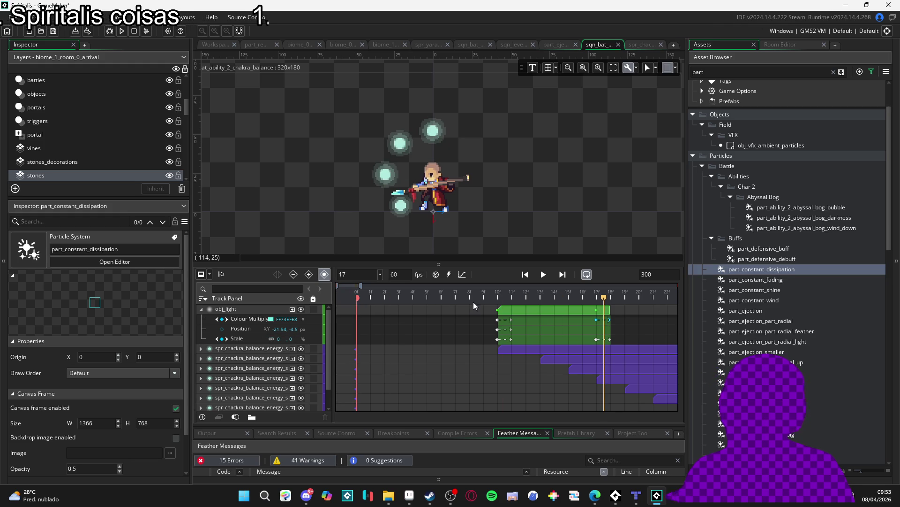
key(space)
key(space)
key(space)
key(space)
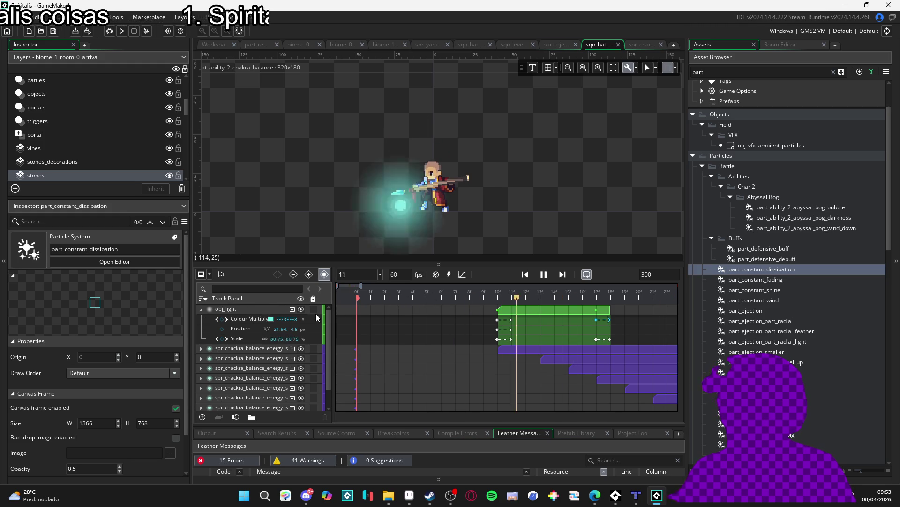
key(space)
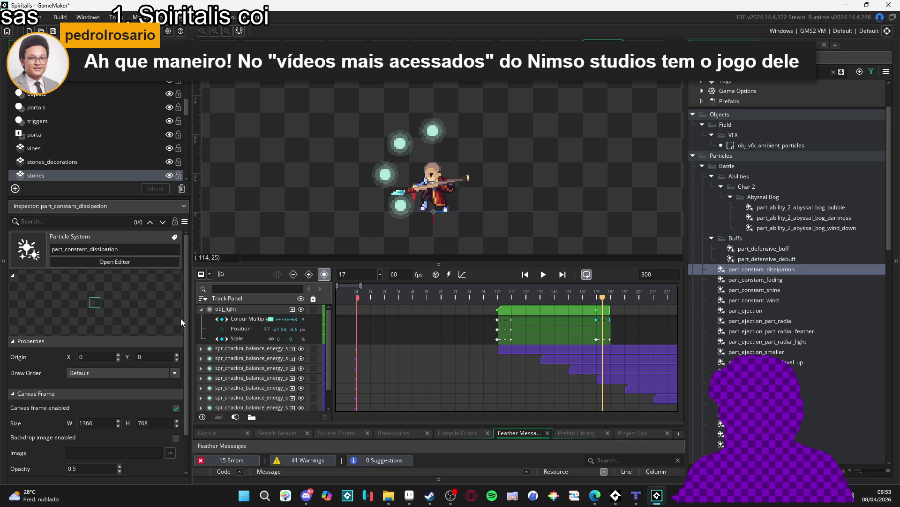
key(space)
key(space)
click(589, 313)
Browse the shine and ejection particle systems, settling on part_ejection_part_radial_light
key(Home)
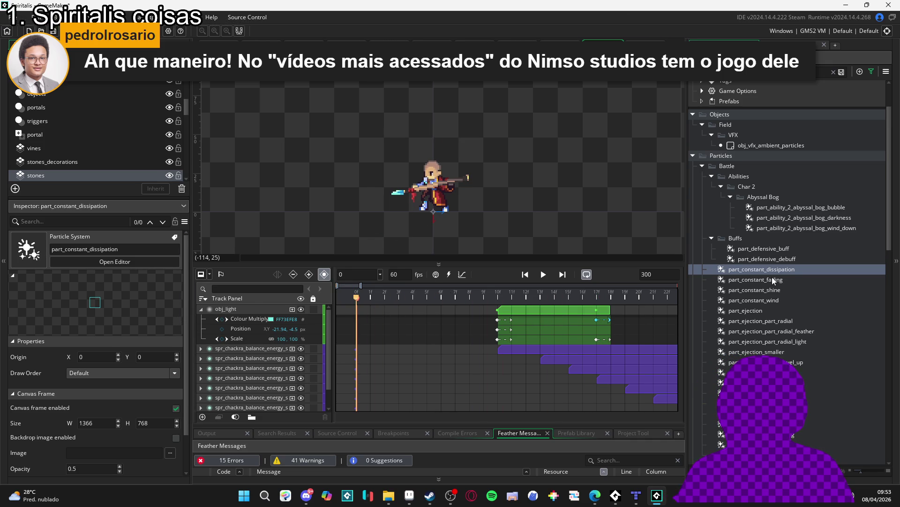
click(773, 280)
click(771, 271)
click(774, 291)
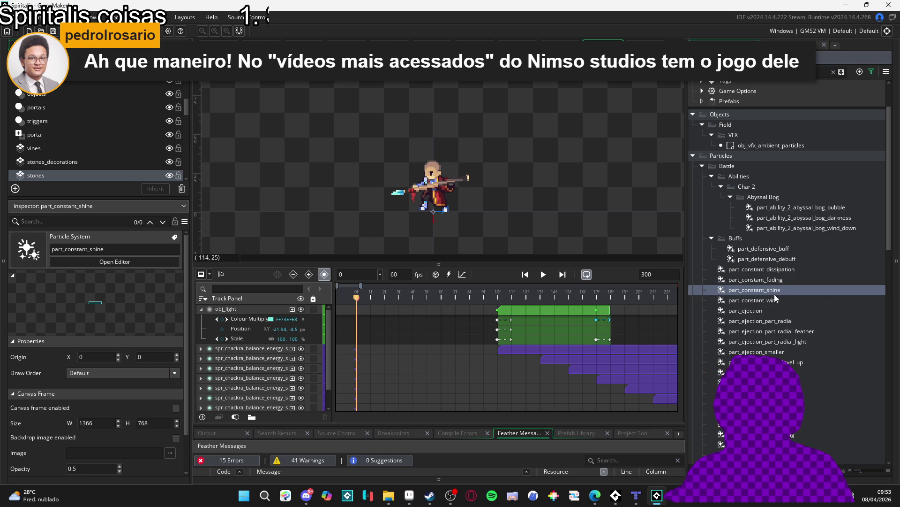
click(773, 300)
click(748, 310)
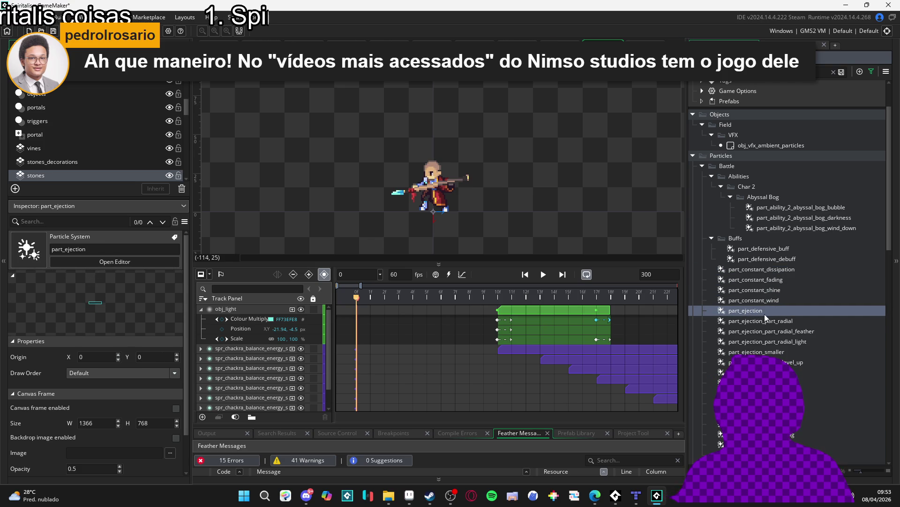
click(767, 322)
click(760, 342)
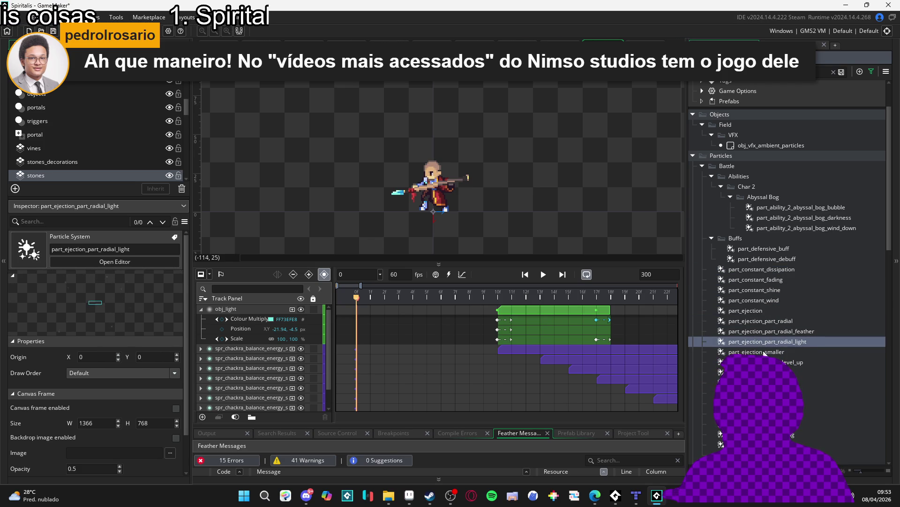
click(761, 352)
click(765, 362)
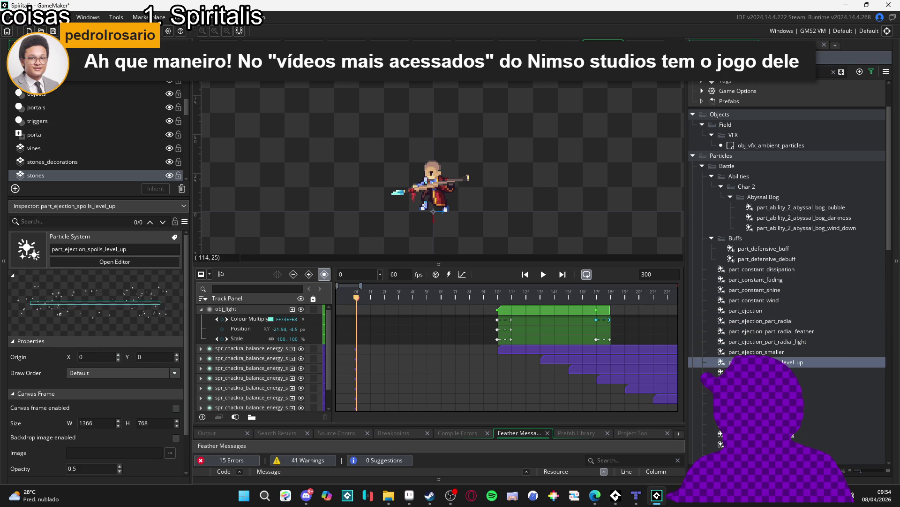
click(753, 342)
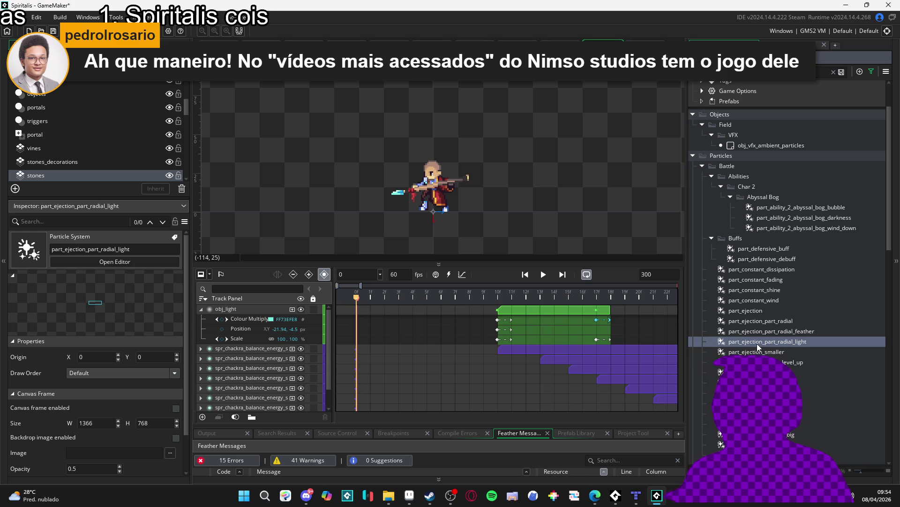
click(752, 341)
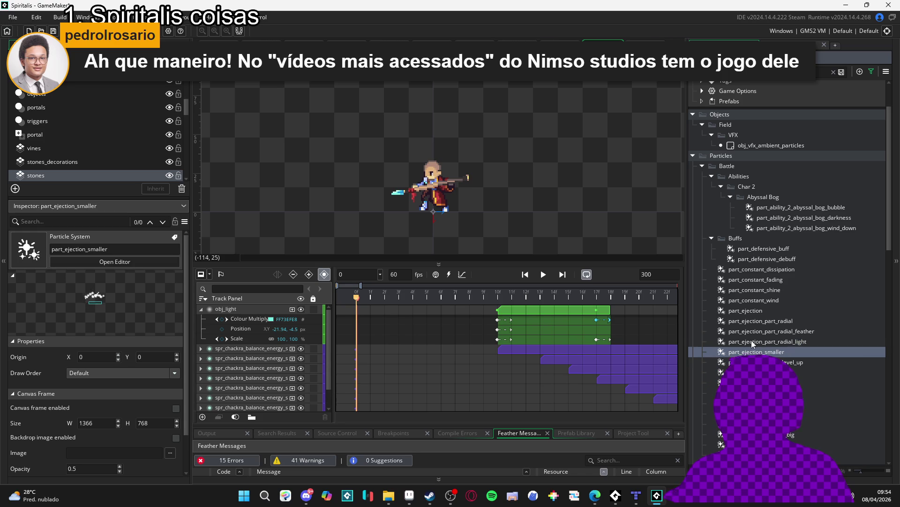
Add the radial light particle at frame 10 over the character, running to about frame 45
drag(349, 206, 374, 180)
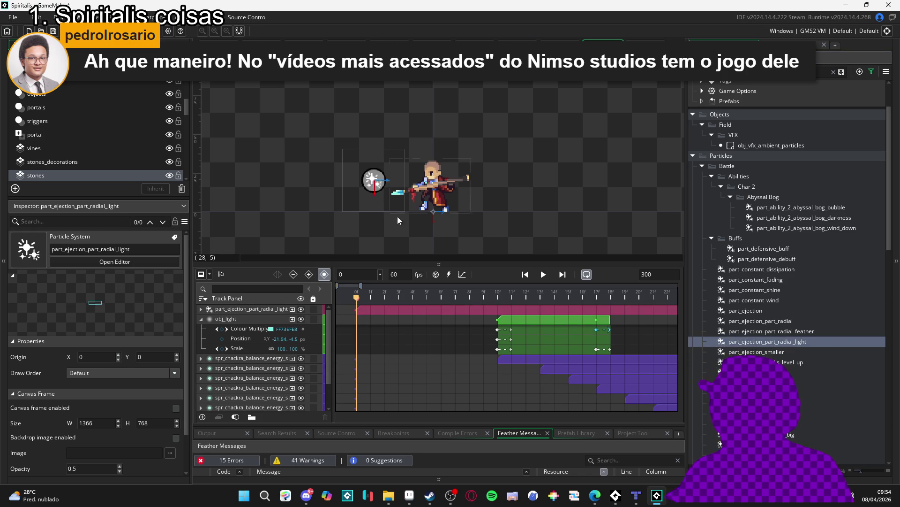
drag(358, 311, 498, 310)
click(433, 321)
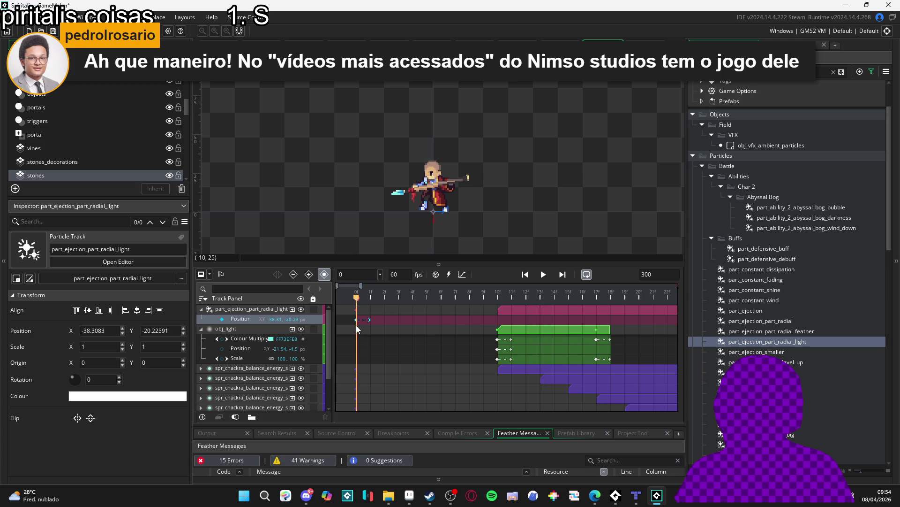
drag(358, 322, 500, 329)
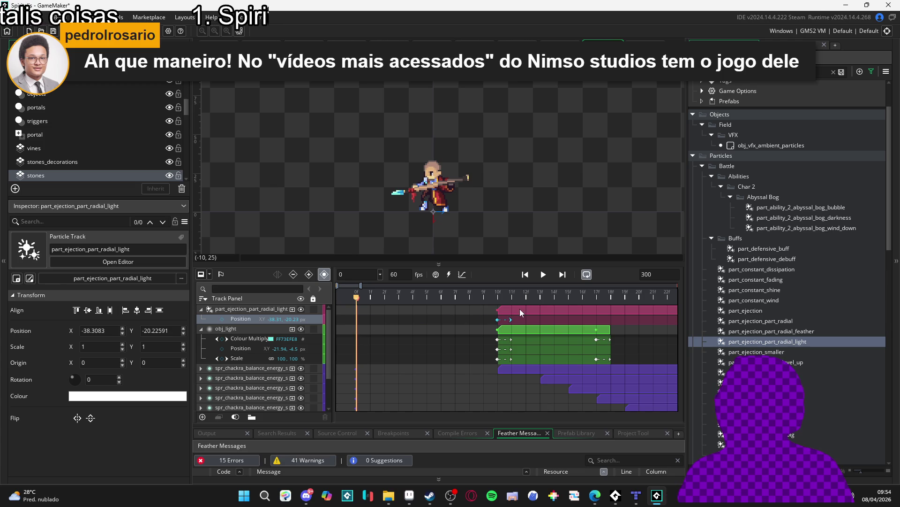
scroll(526, 316, down, 1)
ctrl+scroll(548, 317, down, 5)
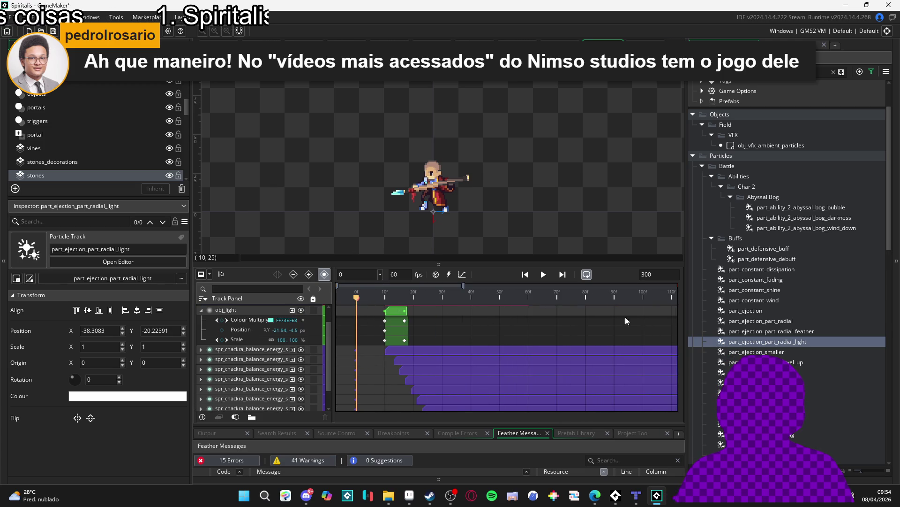
scroll(526, 334, up, 1)
drag(529, 311, 431, 313)
drag(363, 297, 390, 302)
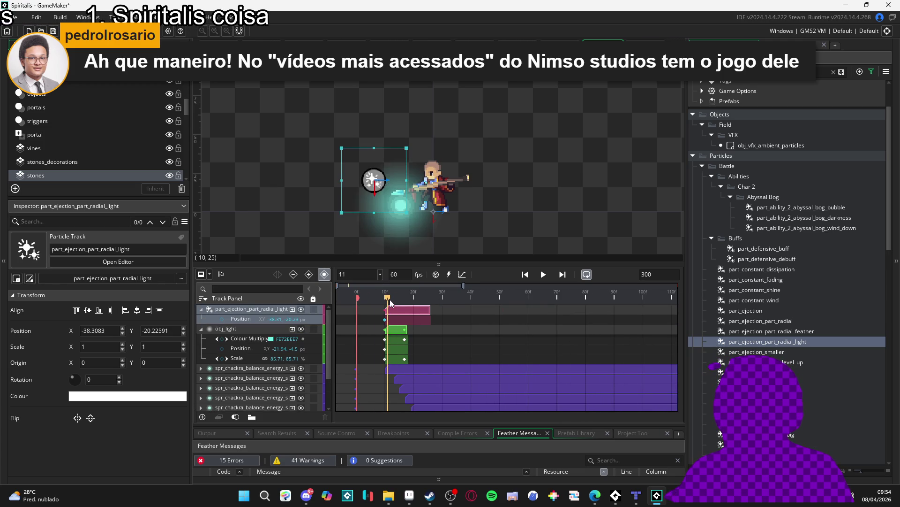
click(385, 287)
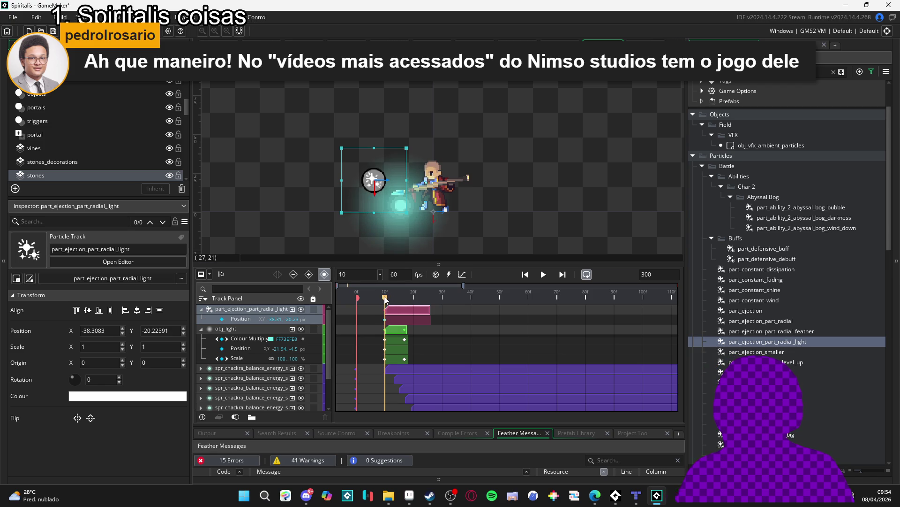
click(403, 204)
drag(404, 203, 403, 200)
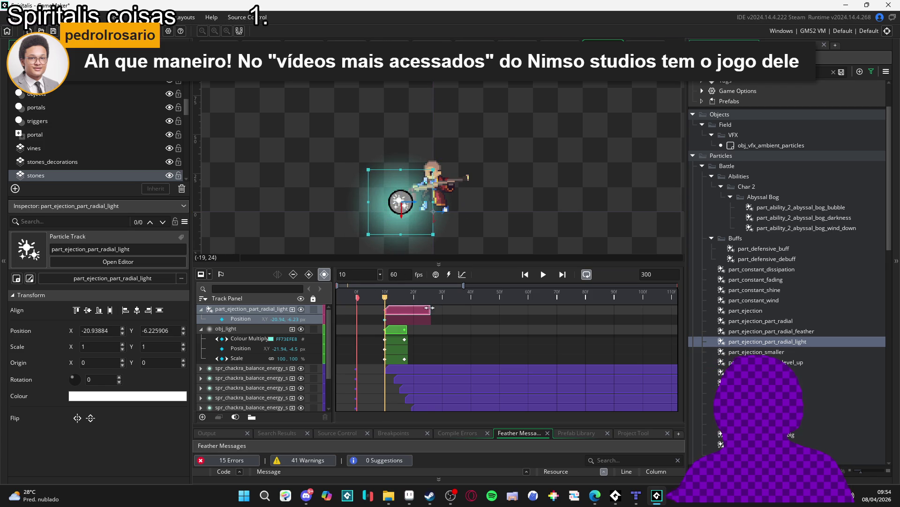
drag(426, 313, 510, 313)
Preview the burst, collapse the radial light and obj_light tracks, and replay
key(space)
key(space)
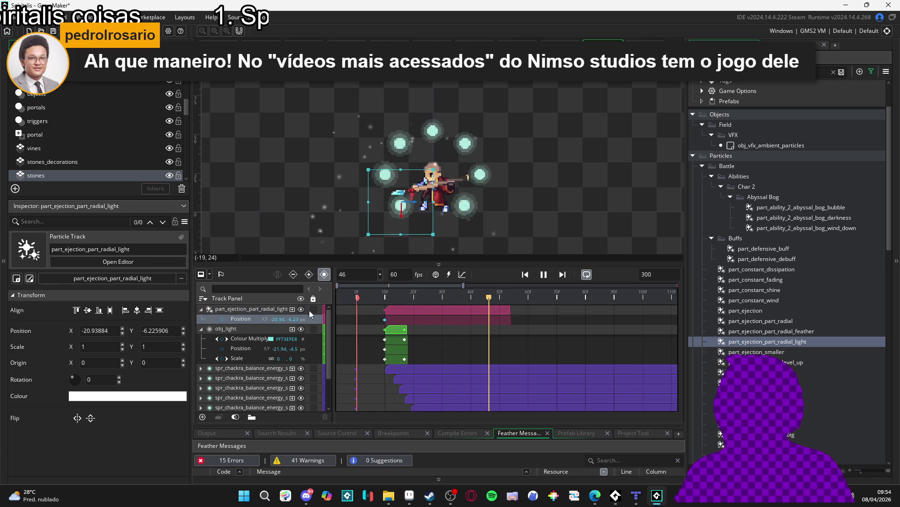
scroll(491, 240, down, 3)
click(358, 291)
click(460, 292)
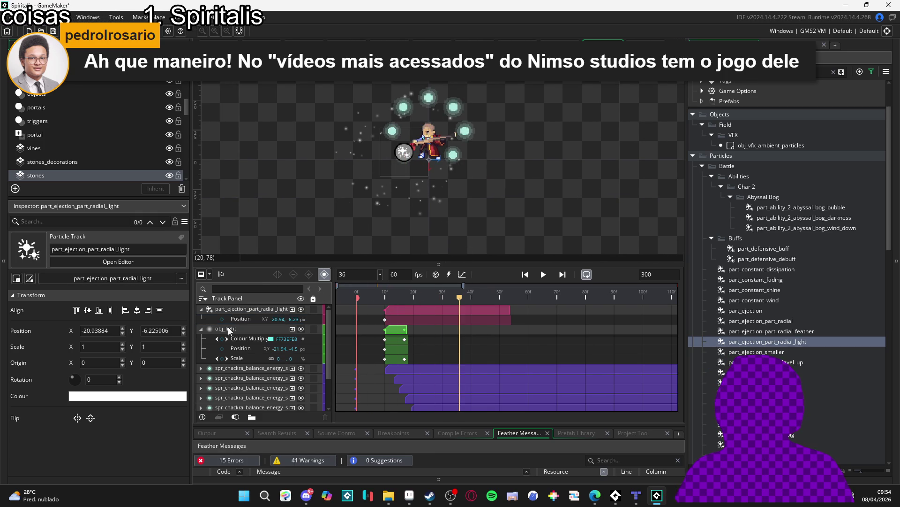
click(201, 308)
click(201, 319)
key(space)
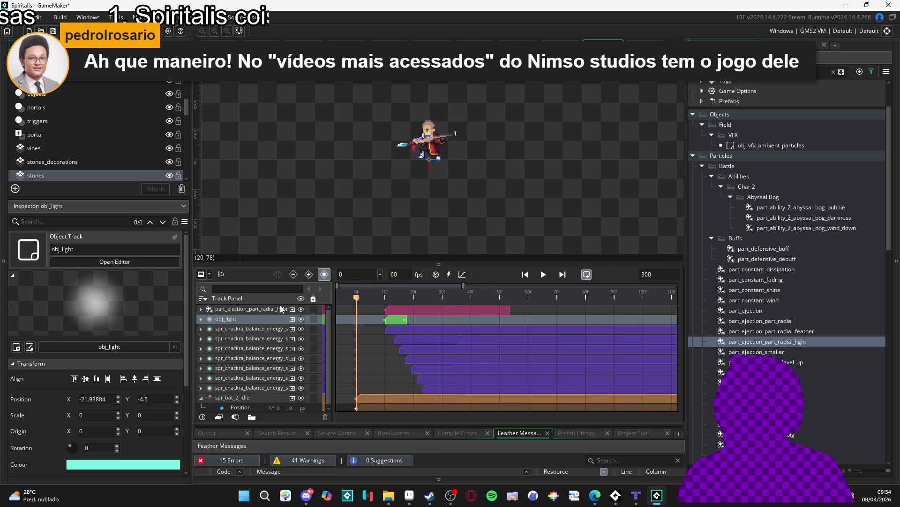
key(space)
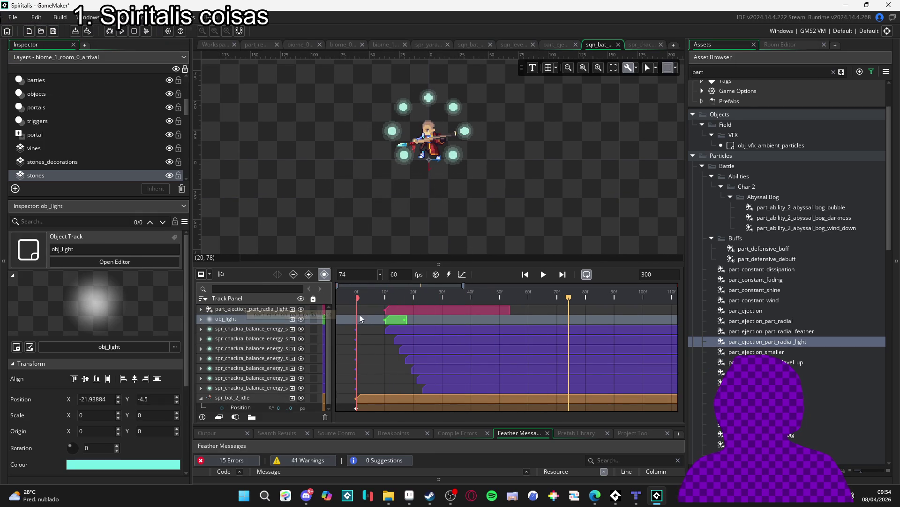
key(space)
key(space)
scroll(314, 347, up, 1)
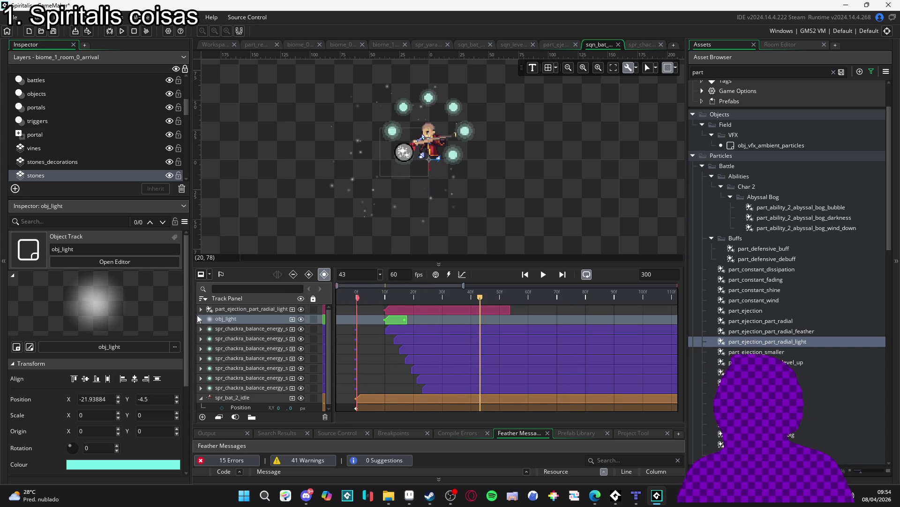
click(291, 202)
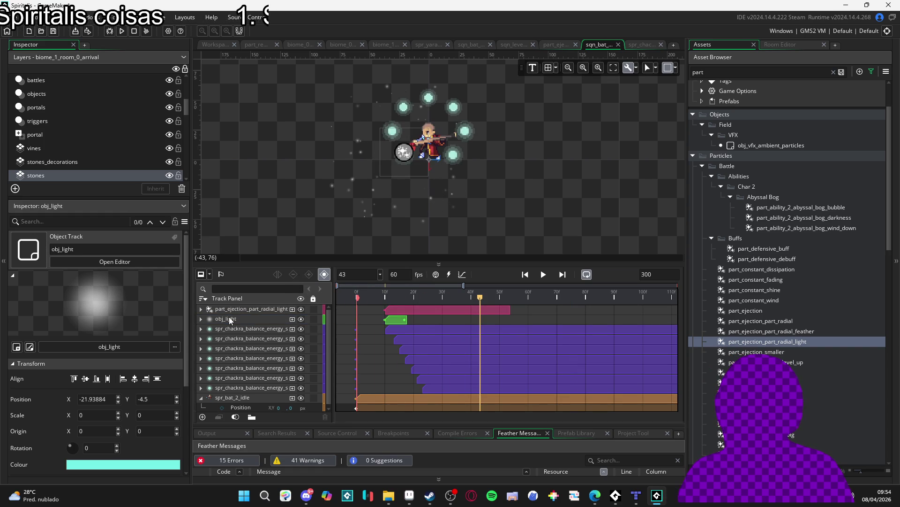
click(203, 310)
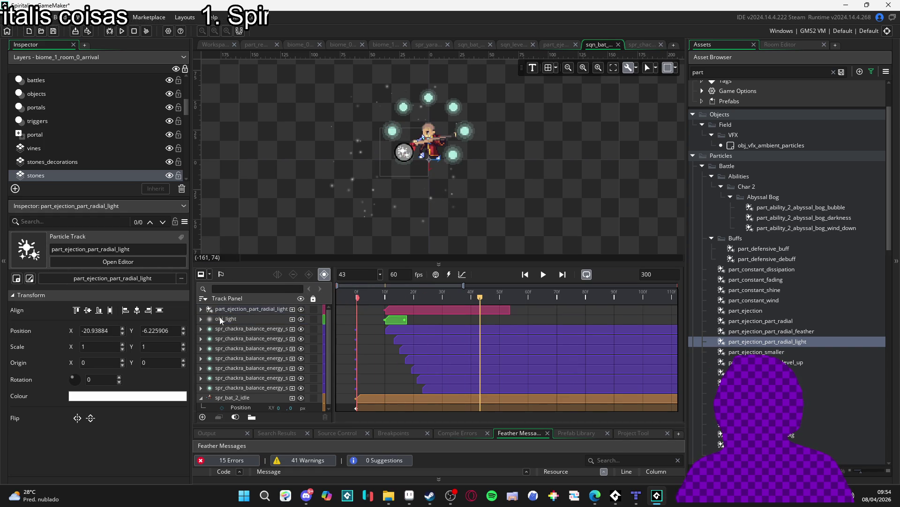
click(221, 339)
click(201, 398)
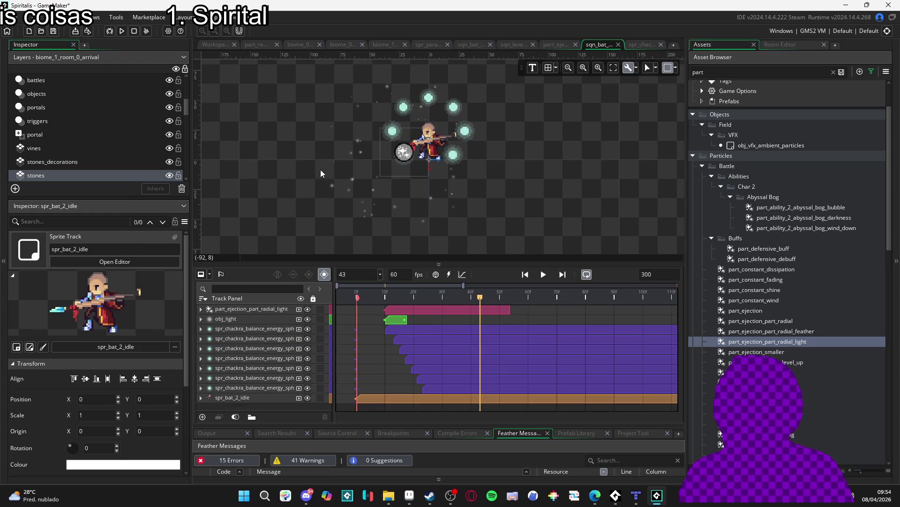
click(356, 293)
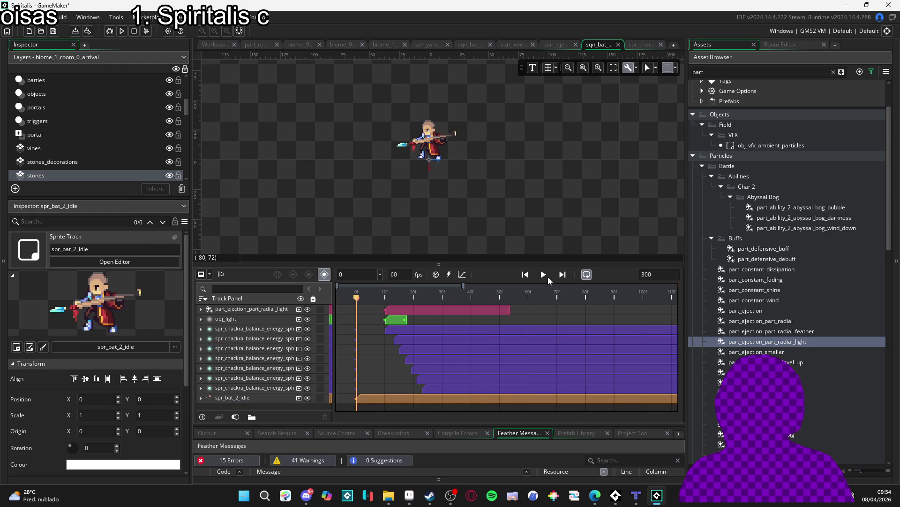
click(544, 274)
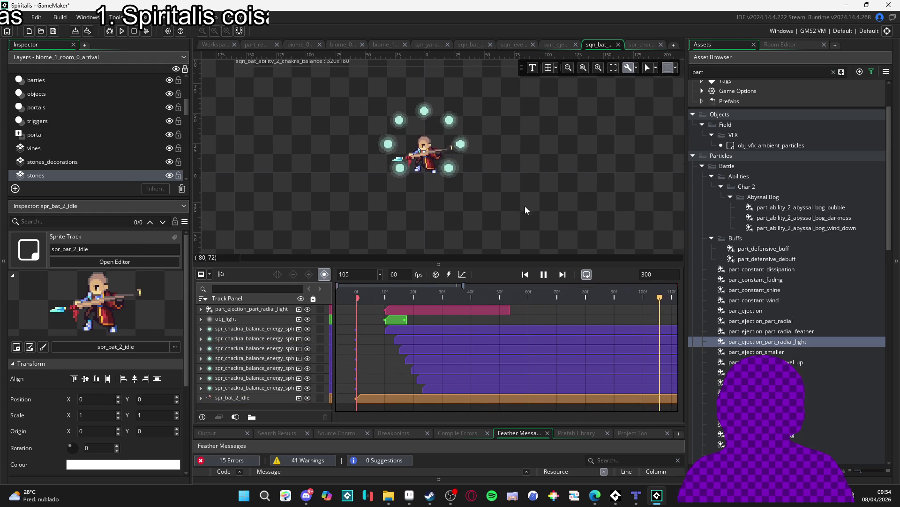
click(544, 276)
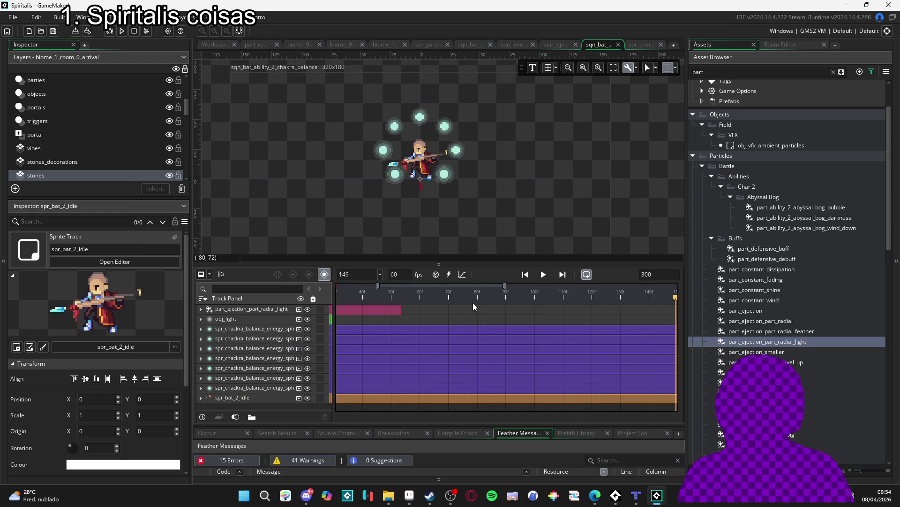
key(Home)
key(Return)
key(Escape)
key(space)
key(Home)
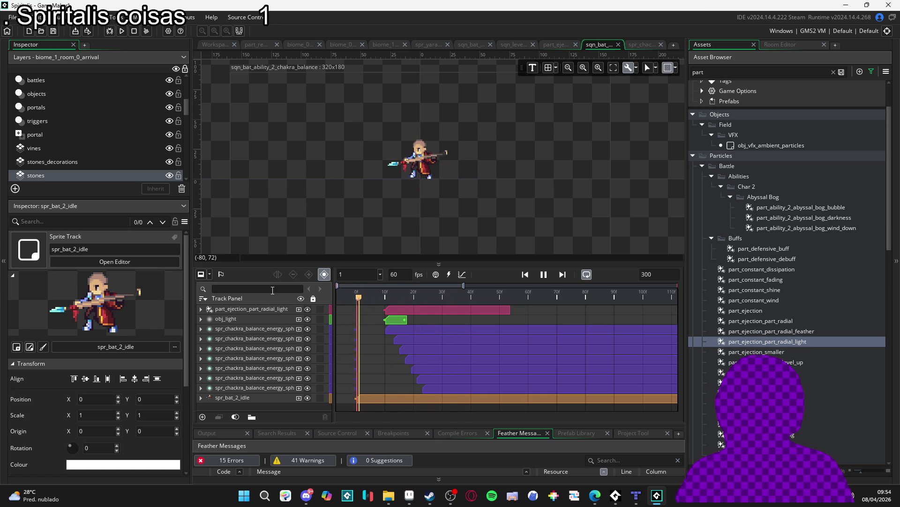
Preview and compare the radial, radial light and radial feather ejection particle systems
click(777, 352)
click(806, 343)
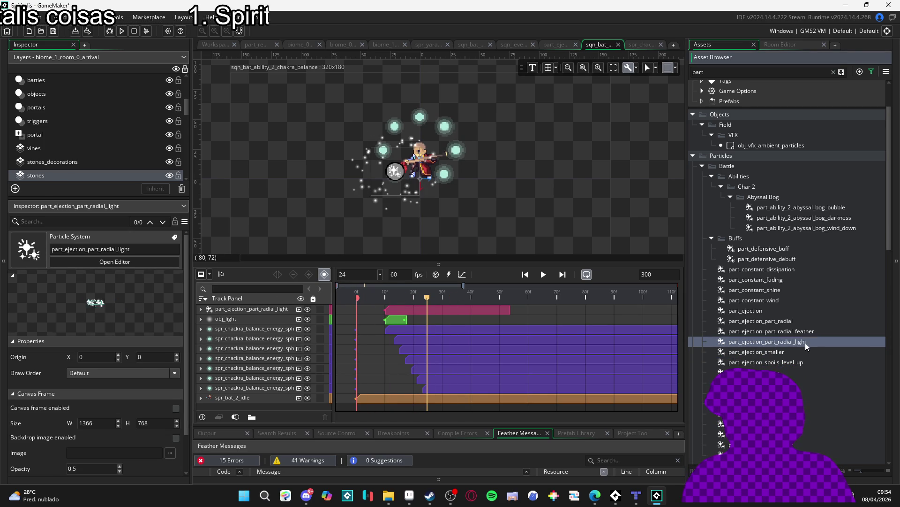
click(807, 332)
click(815, 350)
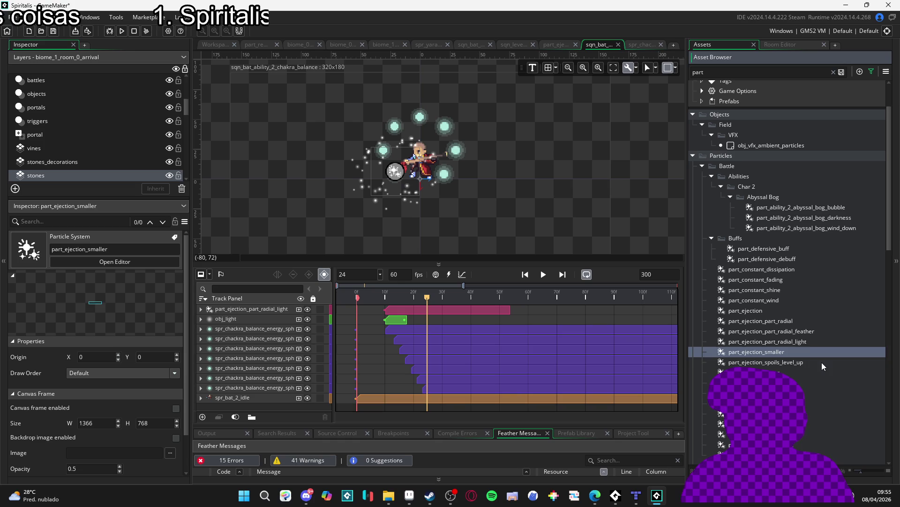
click(822, 362)
click(797, 320)
click(809, 331)
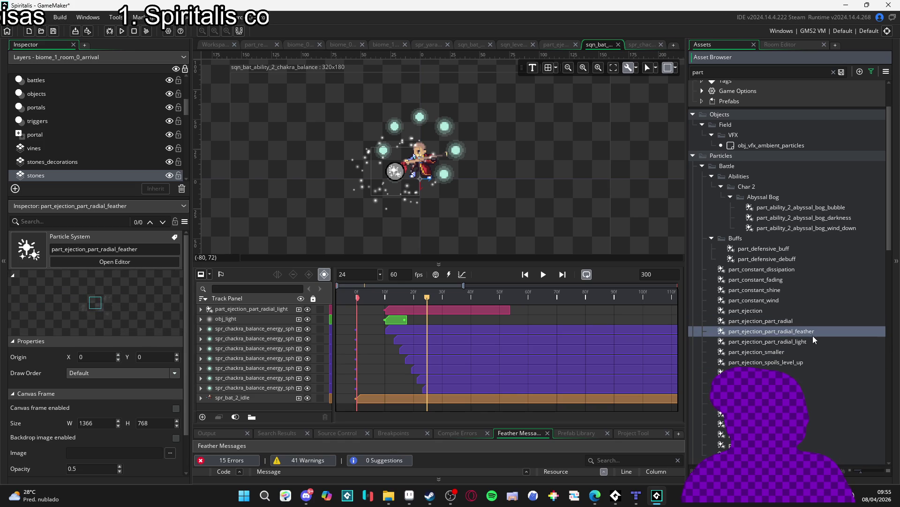
click(798, 316)
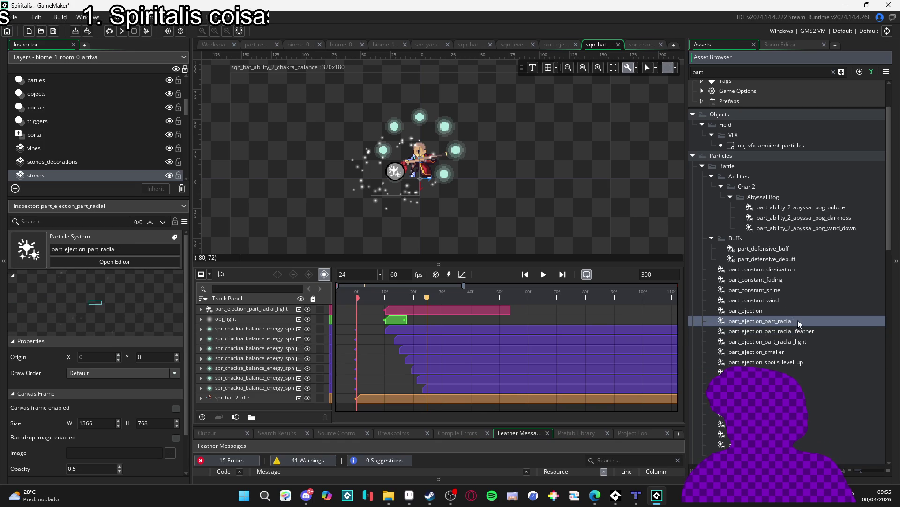
click(818, 330)
click(798, 321)
click(805, 341)
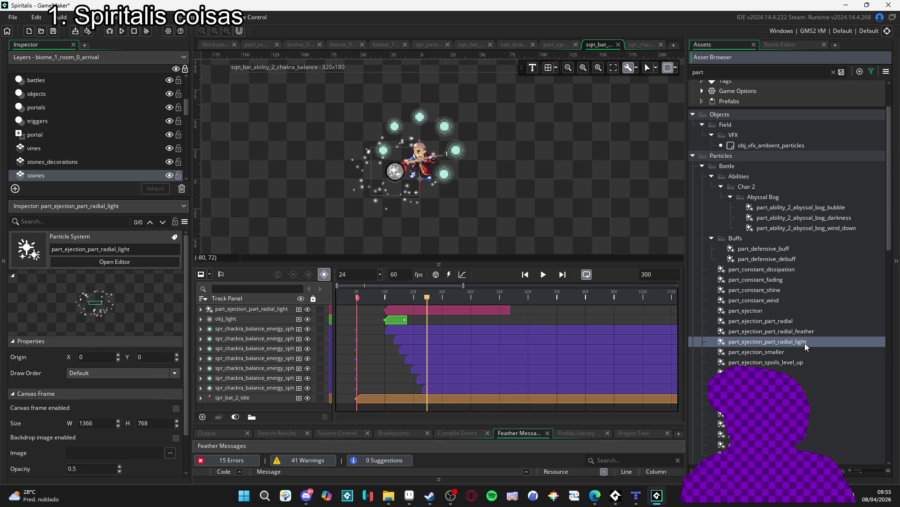
click(784, 324)
click(798, 345)
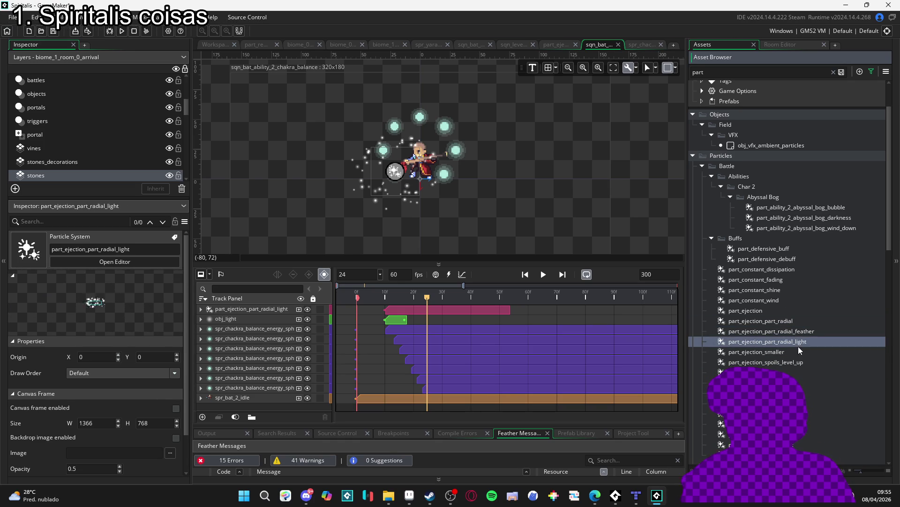
click(786, 321)
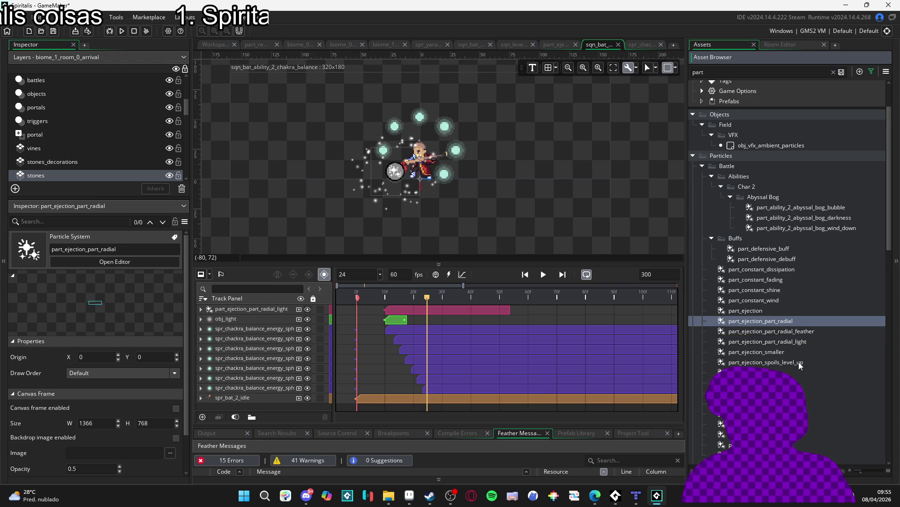
click(824, 330)
click(801, 322)
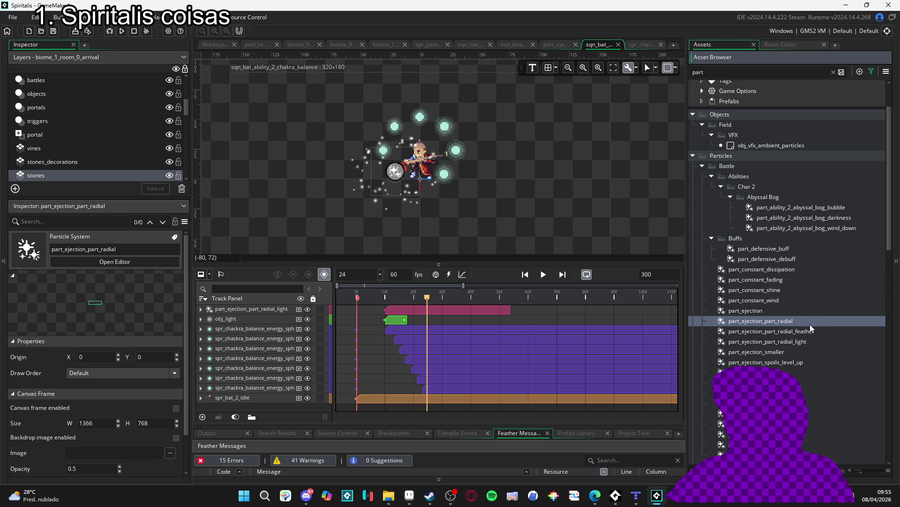
Browse the other particle systems, including exploding flares, guard shield constant and constant shine
click(789, 351)
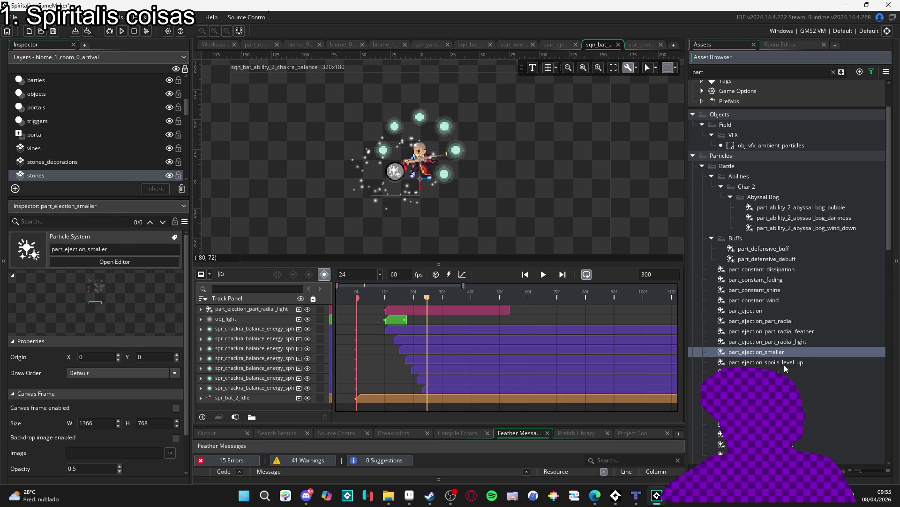
click(789, 362)
click(789, 382)
click(789, 403)
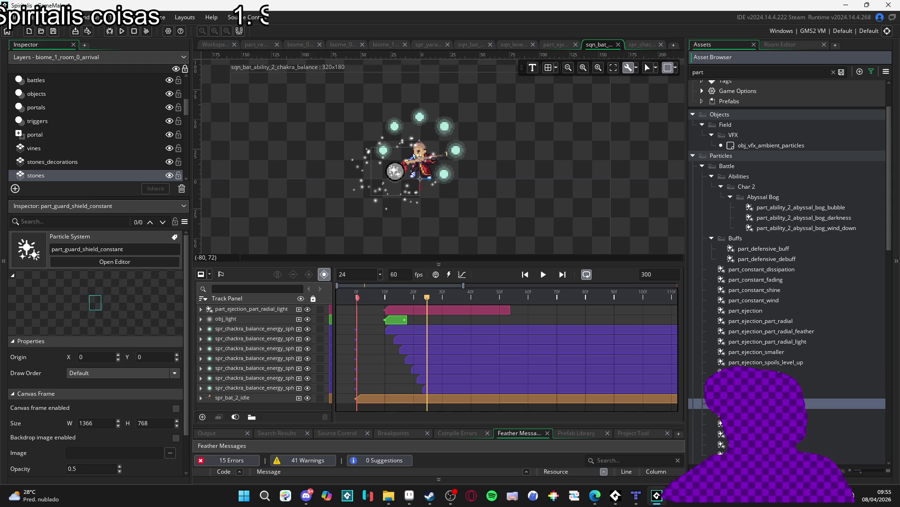
click(789, 433)
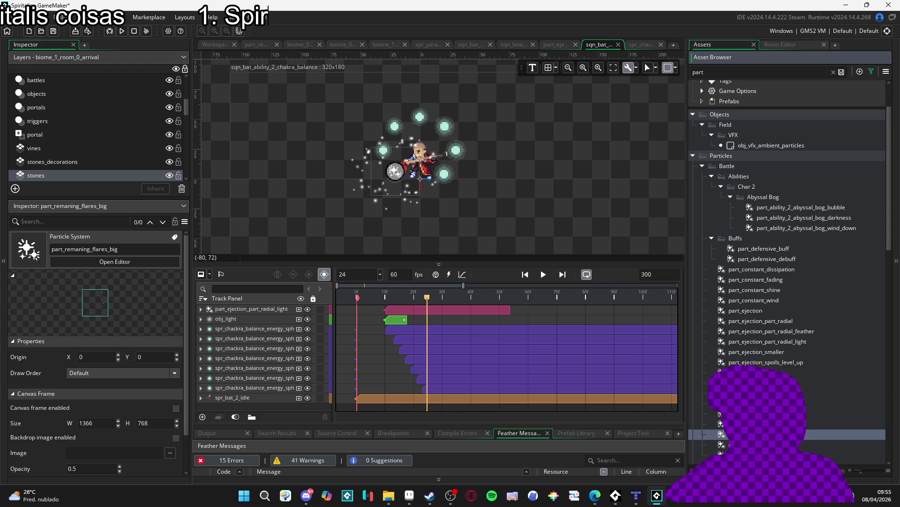
click(790, 444)
scroll(790, 422, down, 2)
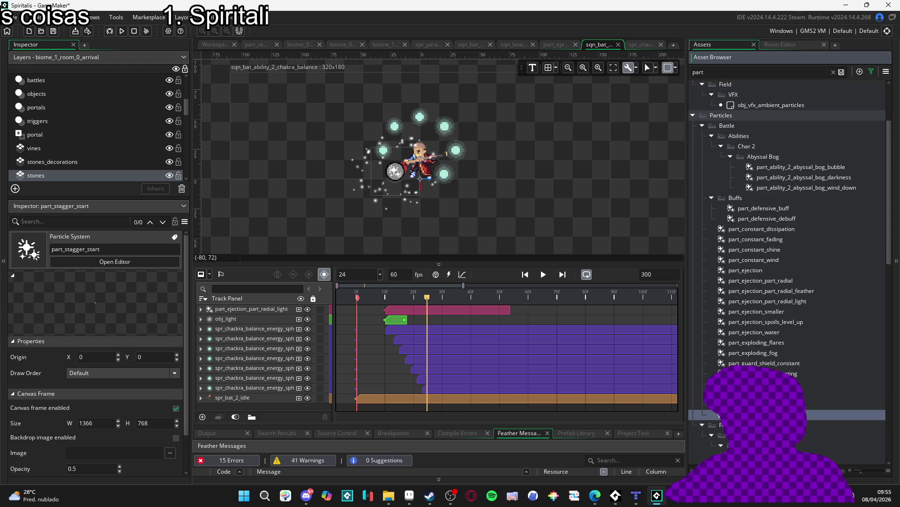
scroll(772, 321, up, 2)
click(772, 322)
click(762, 309)
click(764, 291)
Duplicate part_ejection_part_radial, rename the copy part_ejection_part_radial_smaller, and open it
click(781, 321)
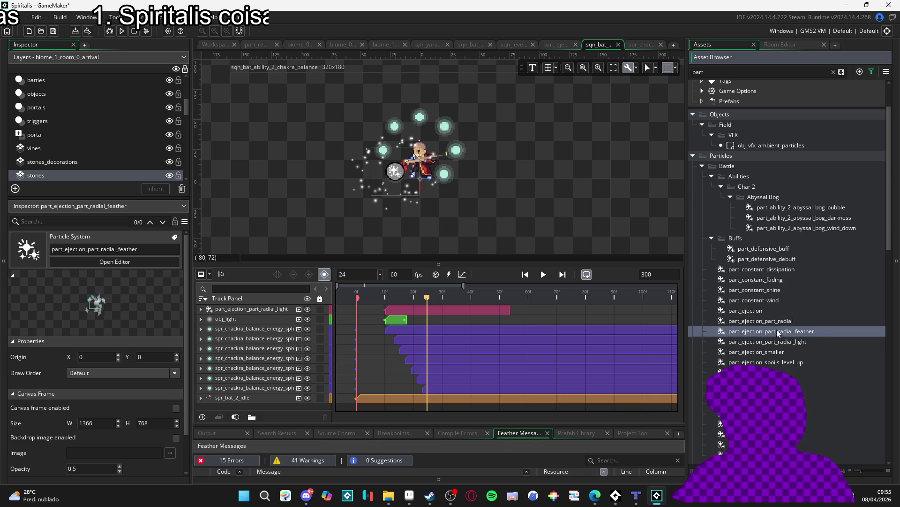
key(ctrl+d)
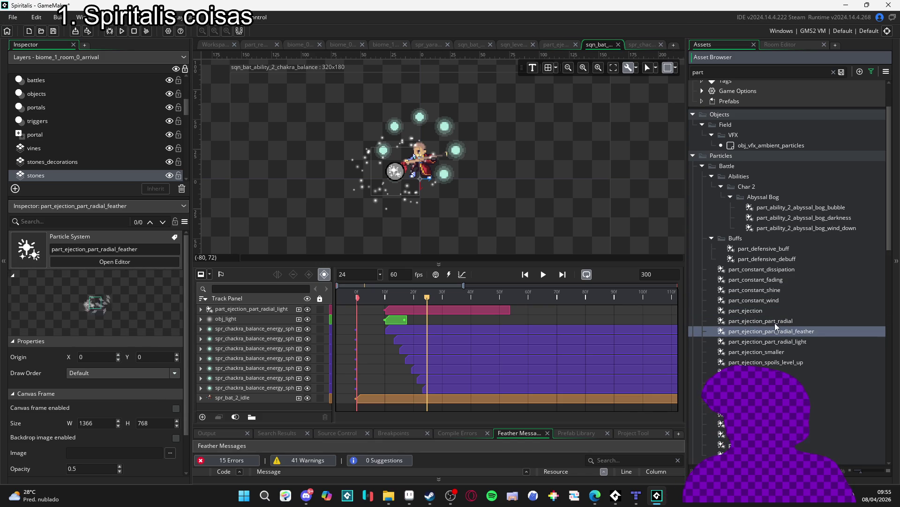
key(BackSpace)
text(smaller)
key(Return)
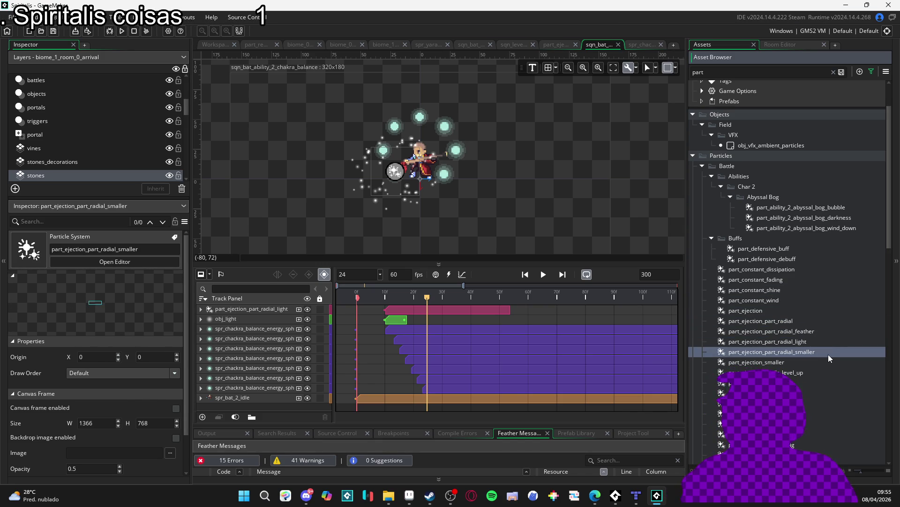
double_click(826, 352)
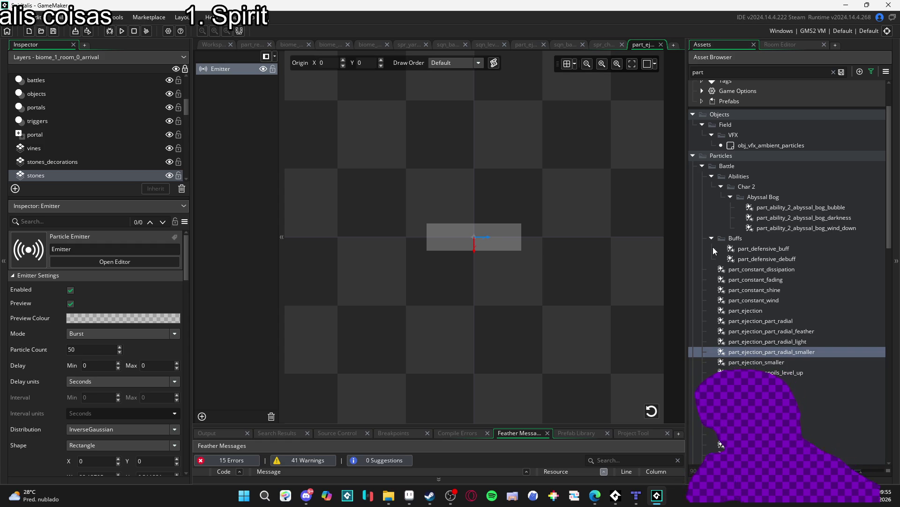
Shorten the smaller burst's maximum particle life to 80 and replay the preview
click(651, 411)
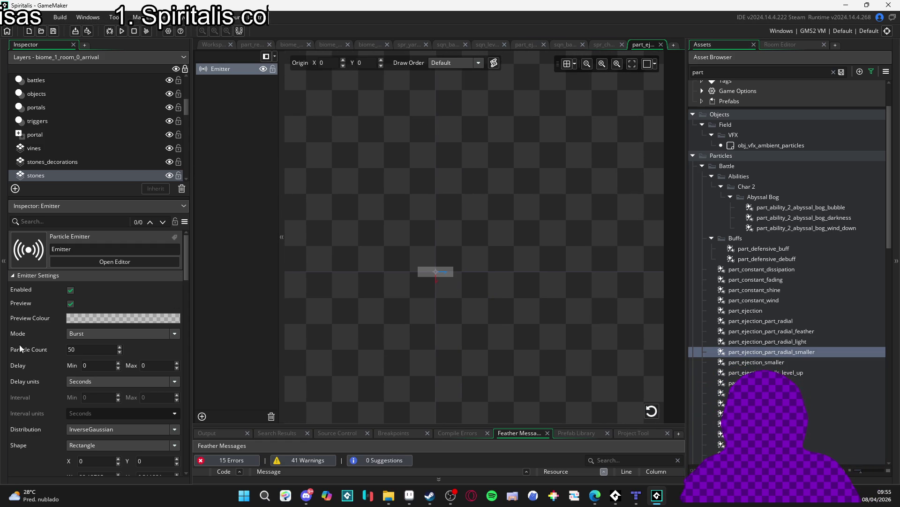
scroll(44, 353, down, 5)
scroll(45, 344, down, 5)
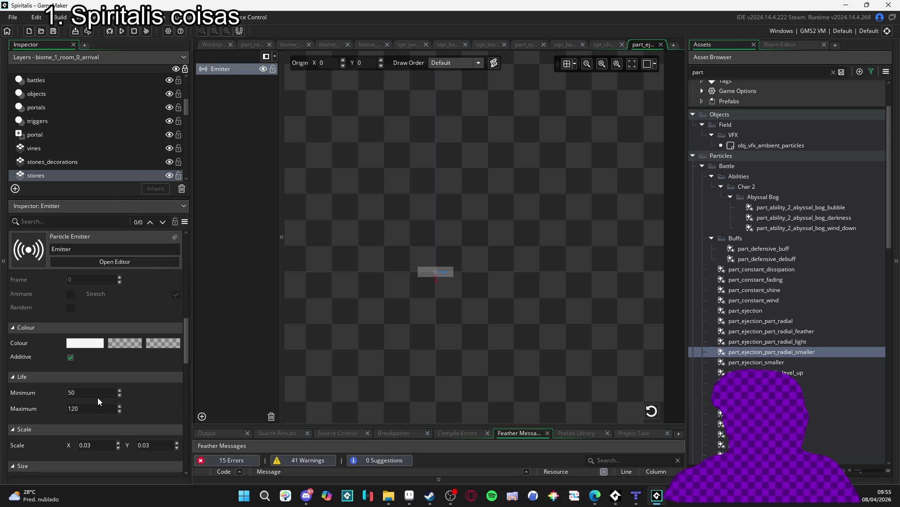
click(93, 393)
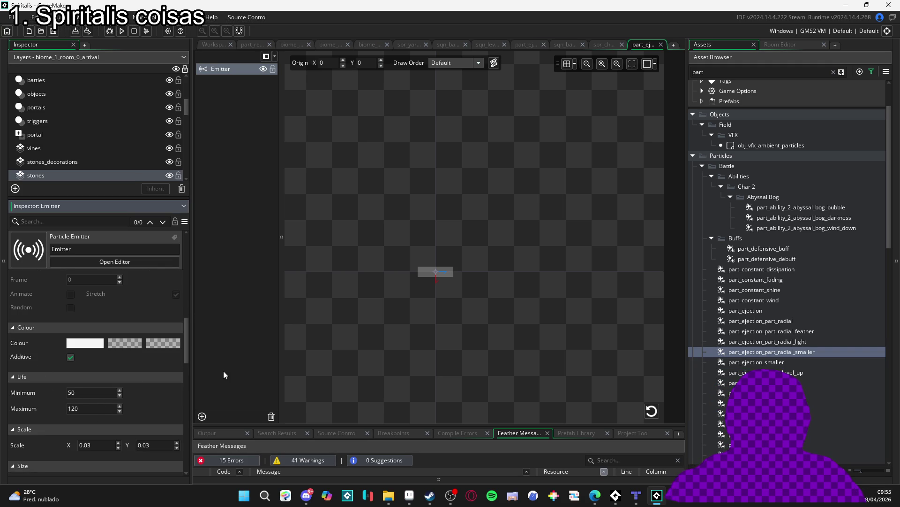
double_click(83, 407)
text(80)
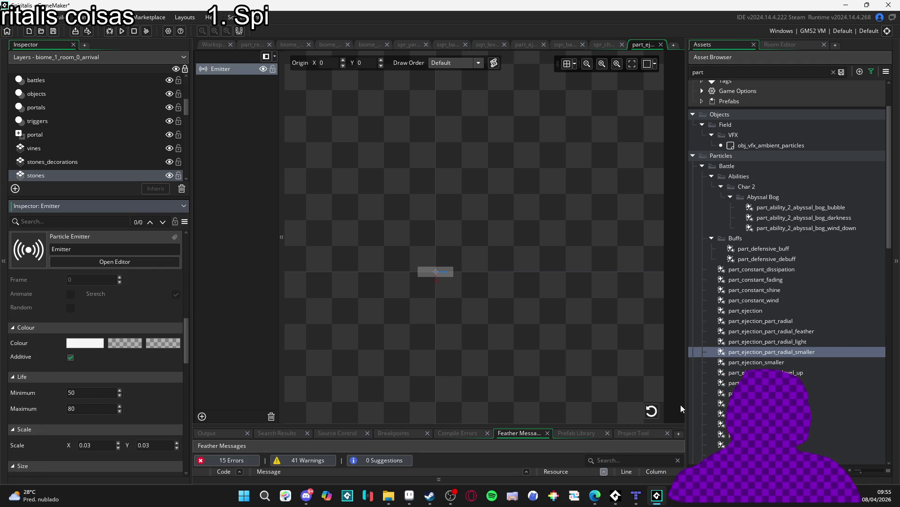
click(654, 414)
click(654, 413)
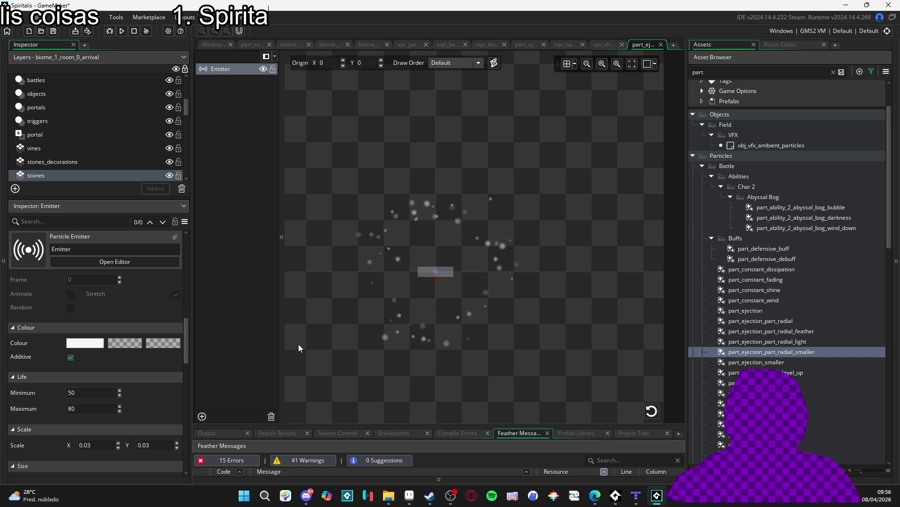
Set the particle size increment to -0.02, then -0.05, so particles shrink faster
scroll(55, 359, down, 4)
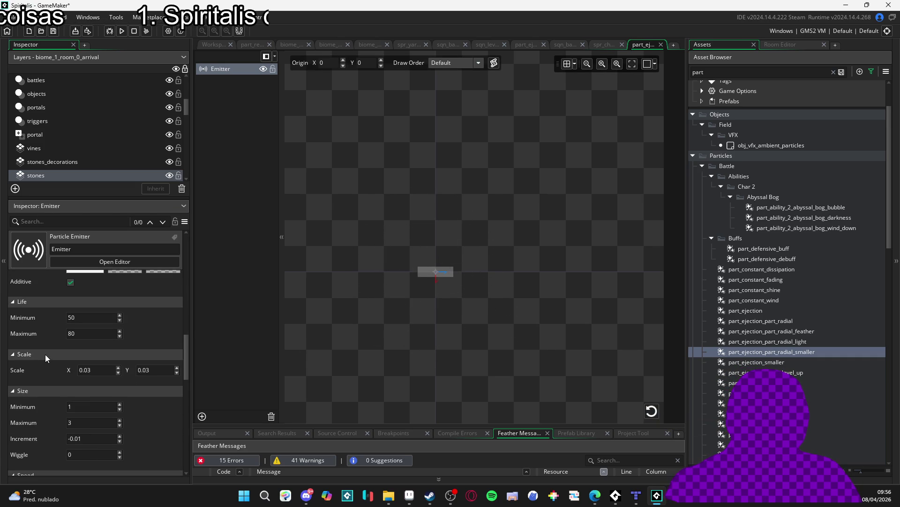
scroll(58, 375, down, 1)
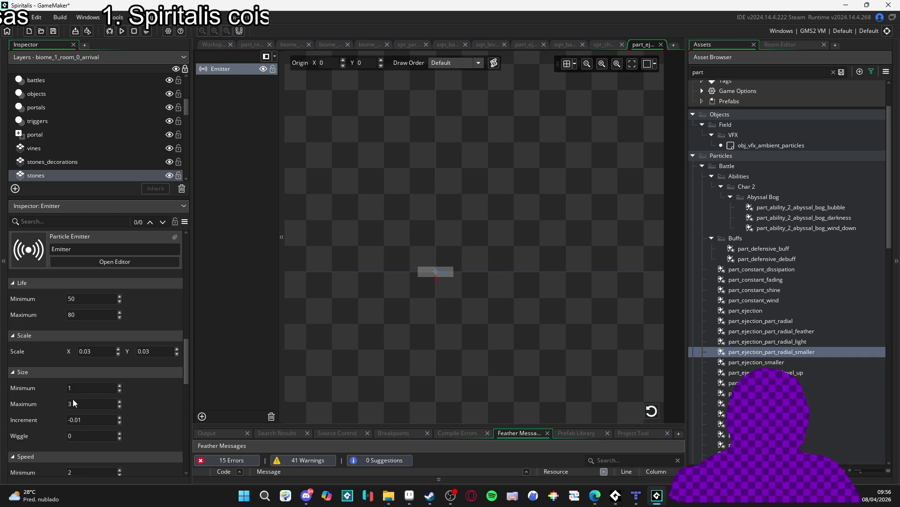
click(102, 419)
key(BackSpace)
text(2)
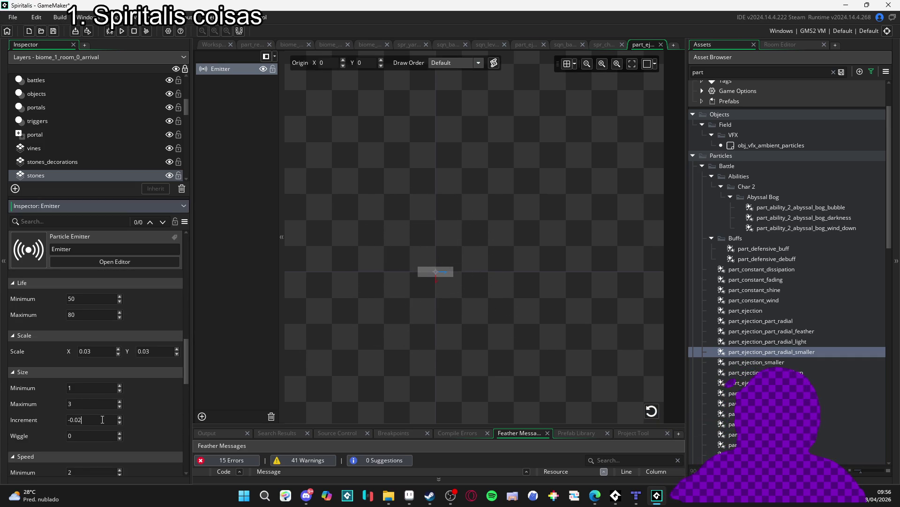
click(652, 415)
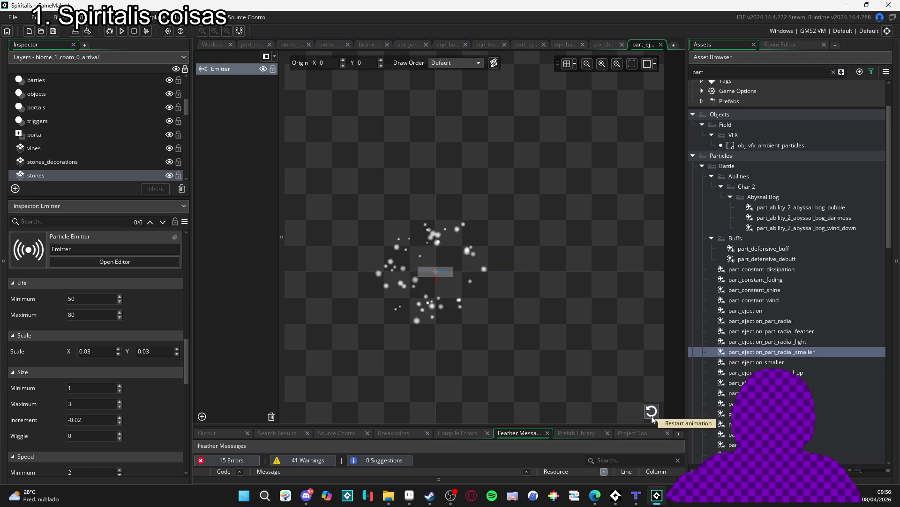
click(112, 417)
key(BackSpace)
text(5)
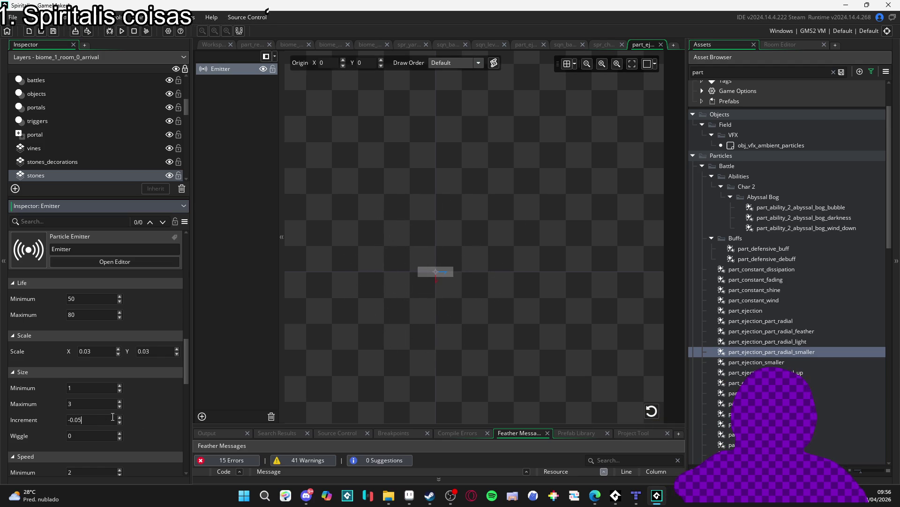
click(646, 414)
click(645, 415)
Set the particle speed increment to -0.08, then -0.09, checking the burst each time
scroll(127, 404, down, 1)
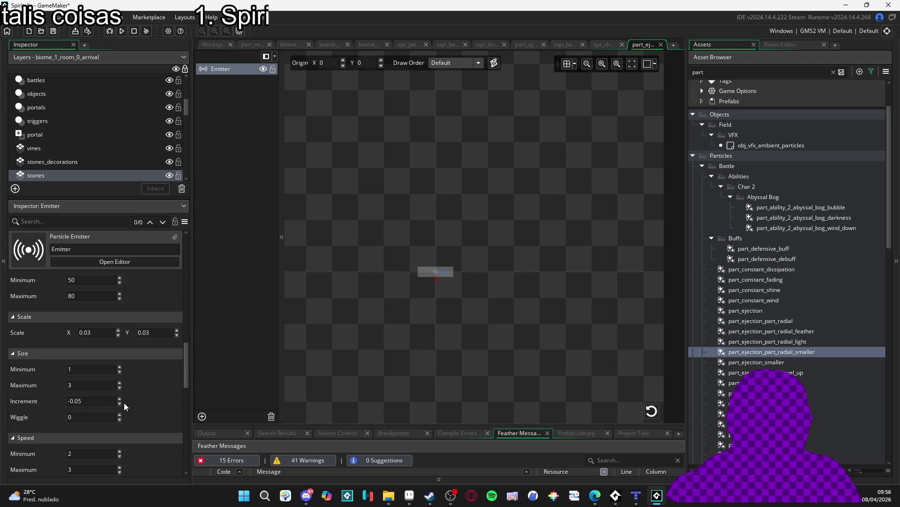
scroll(136, 416, down, 5)
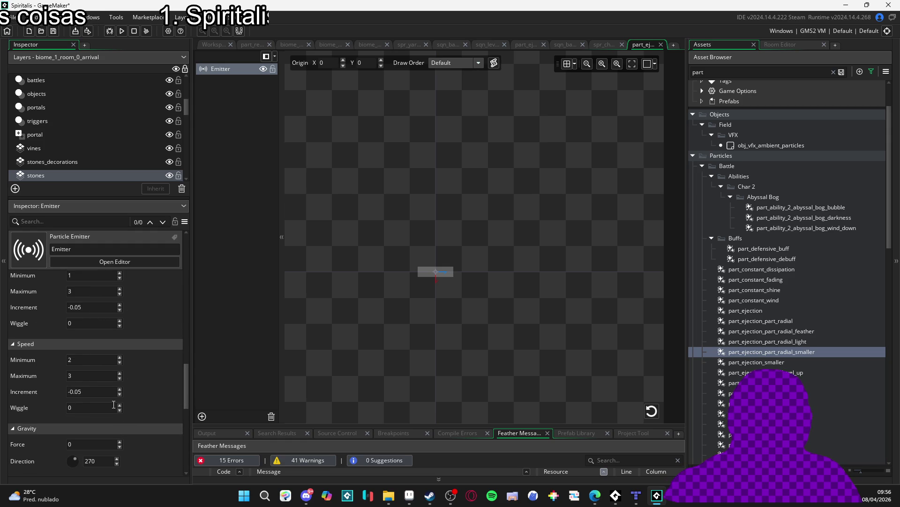
click(113, 392)
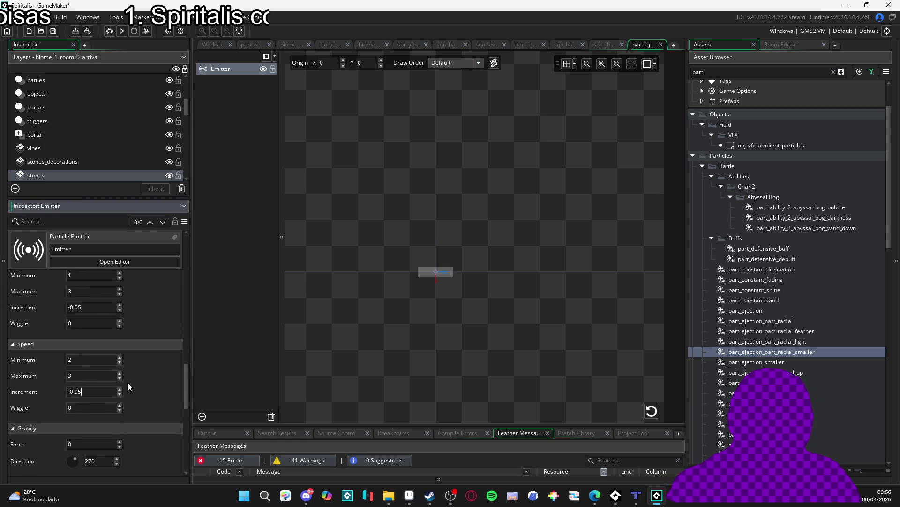
key(BackSpace)
text(8)
click(652, 411)
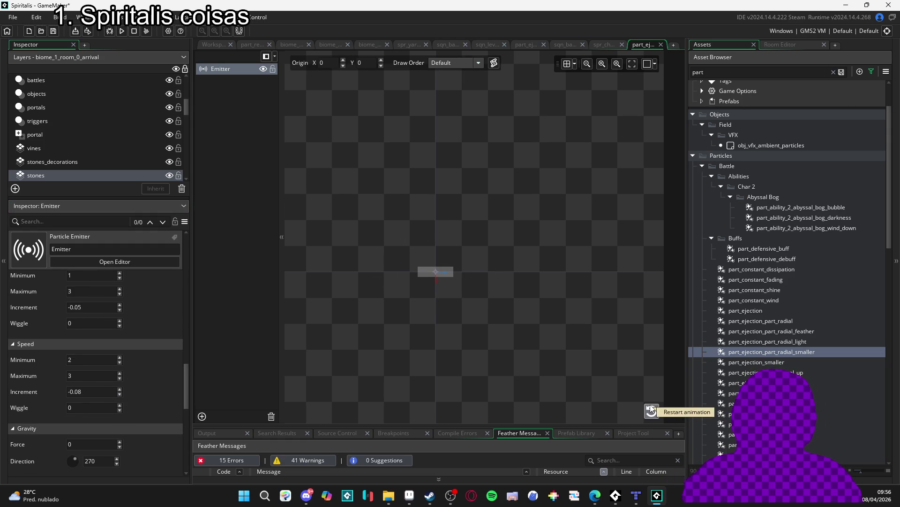
click(651, 411)
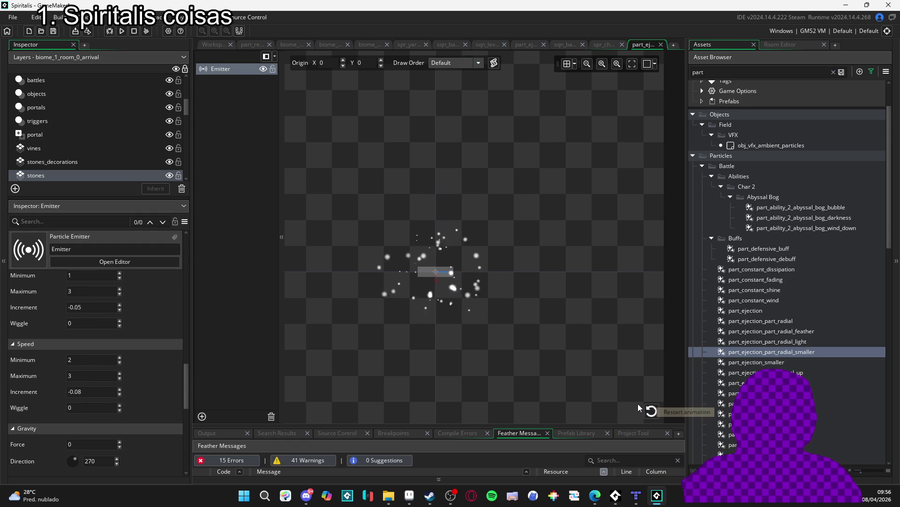
click(103, 389)
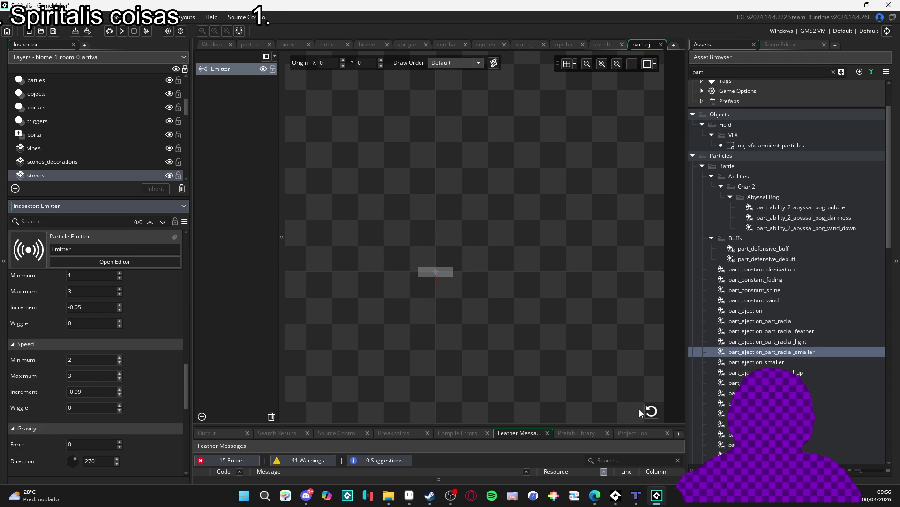
click(651, 411)
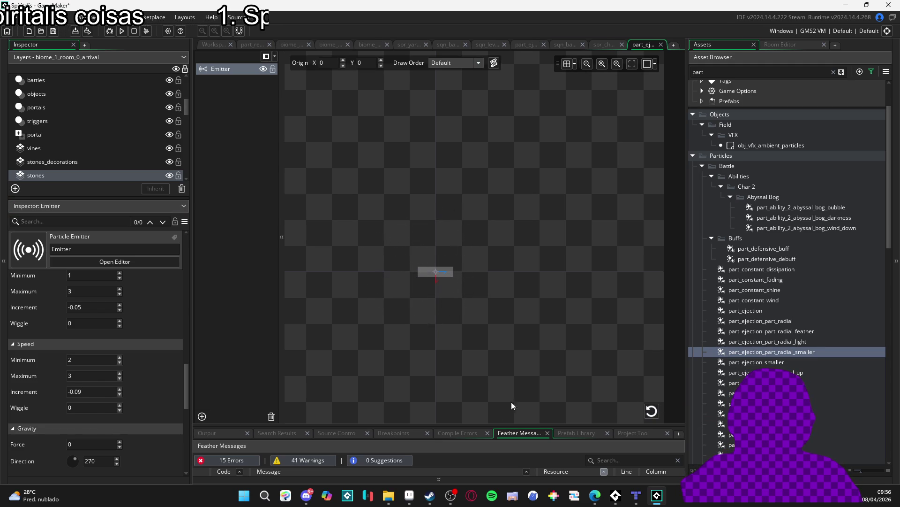
Replay the burst preview repeatedly, then return to the chakra balance sequence
click(651, 412)
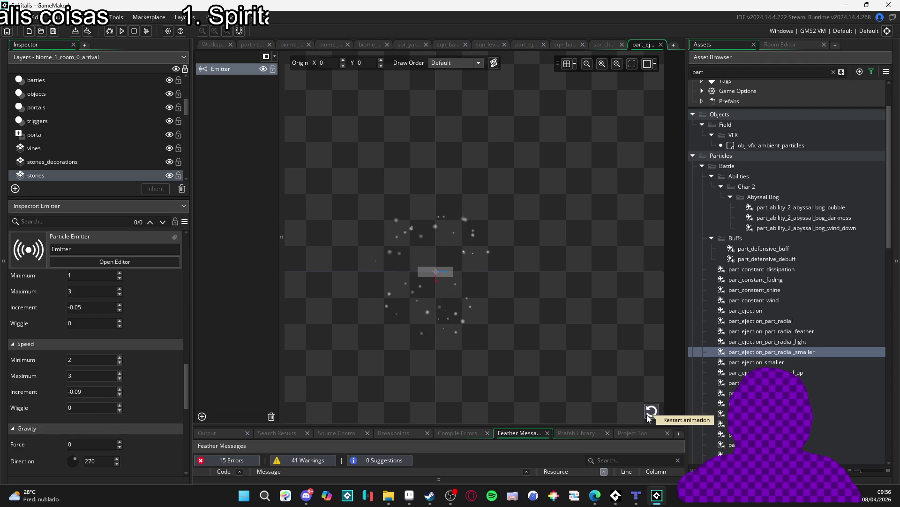
click(647, 414)
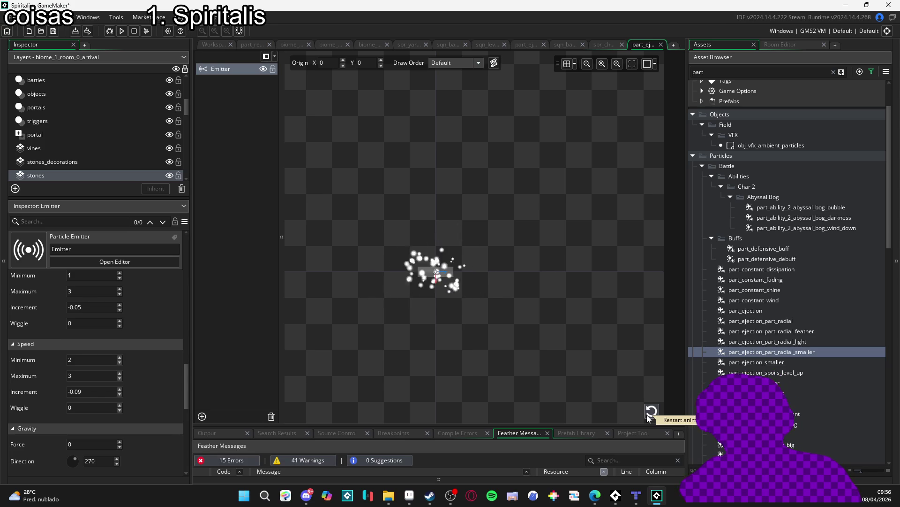
click(644, 415)
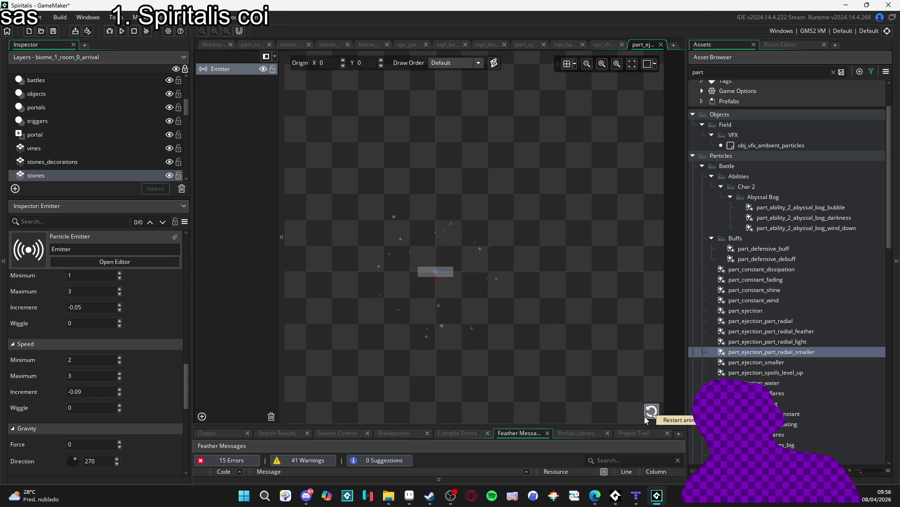
click(644, 415)
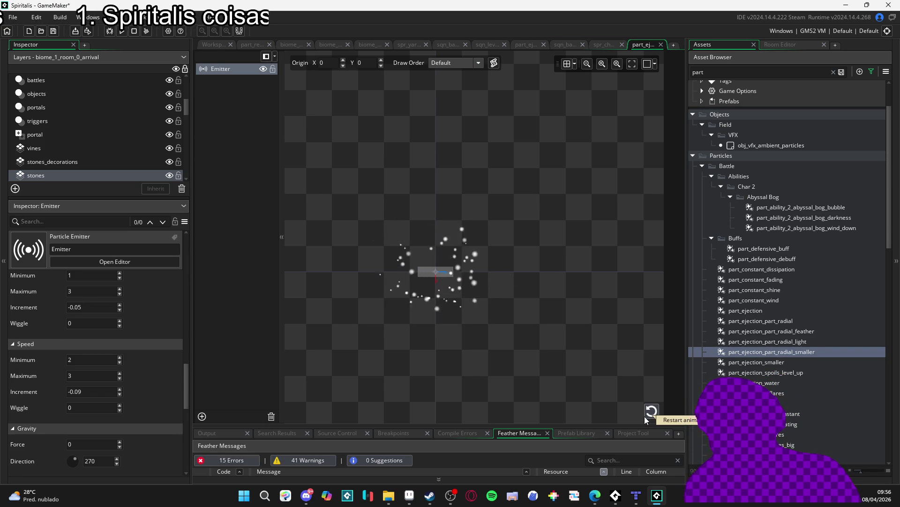
click(645, 416)
click(645, 415)
click(644, 416)
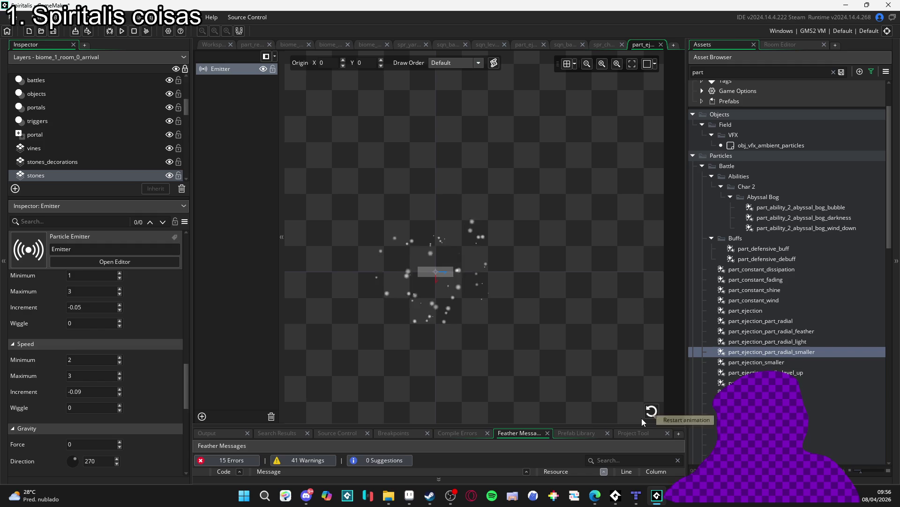
click(655, 418)
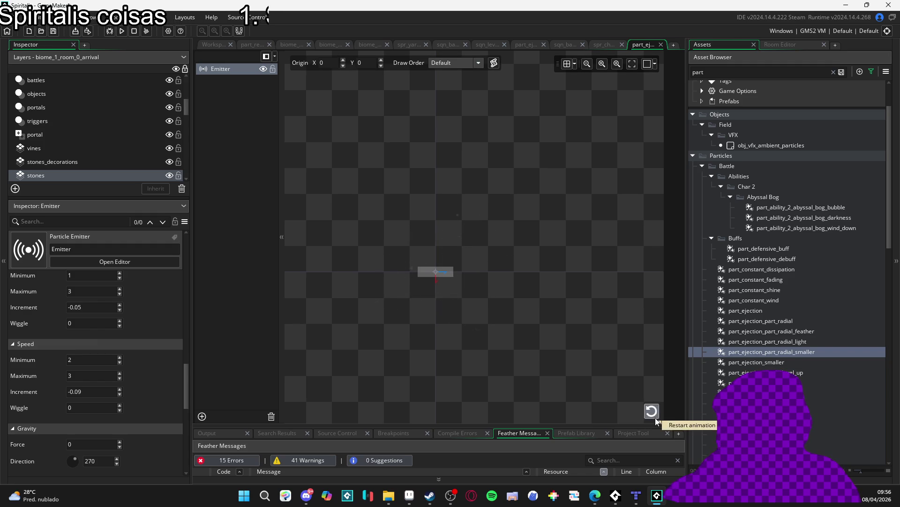
click(652, 411)
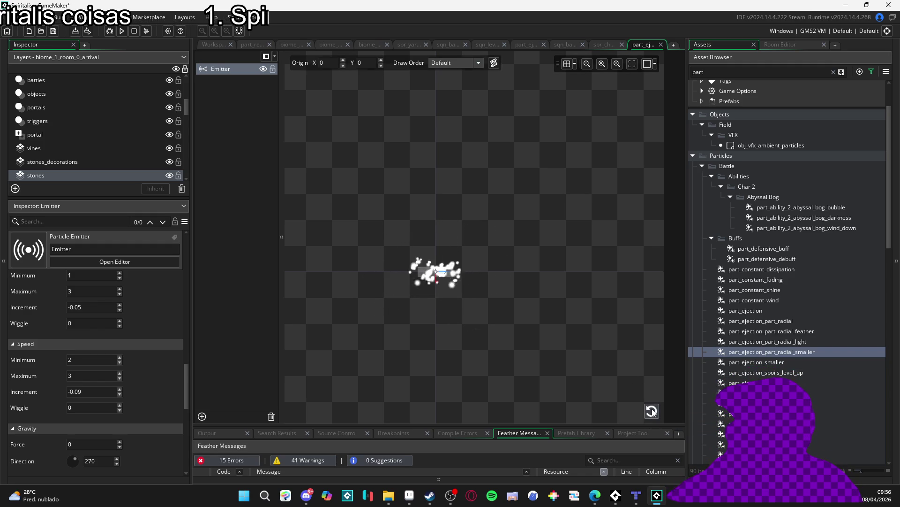
click(652, 411)
click(653, 412)
click(653, 412)
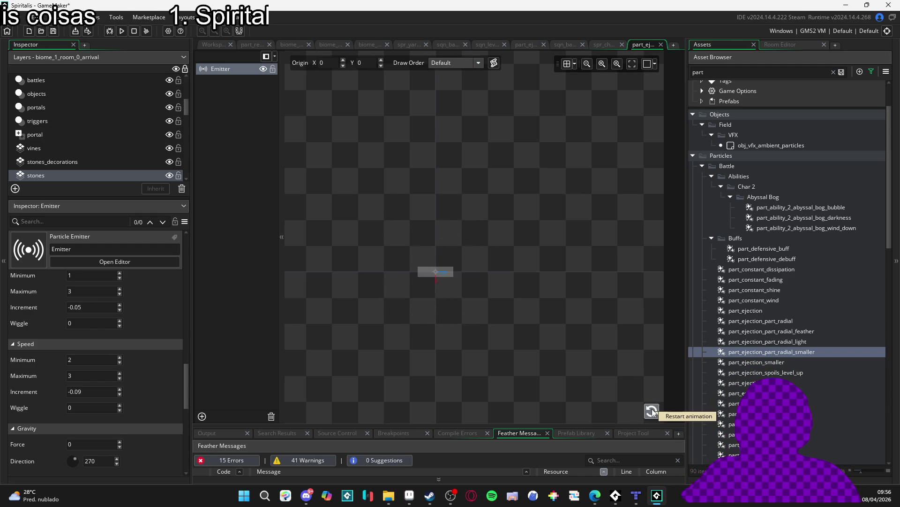
click(653, 413)
click(653, 412)
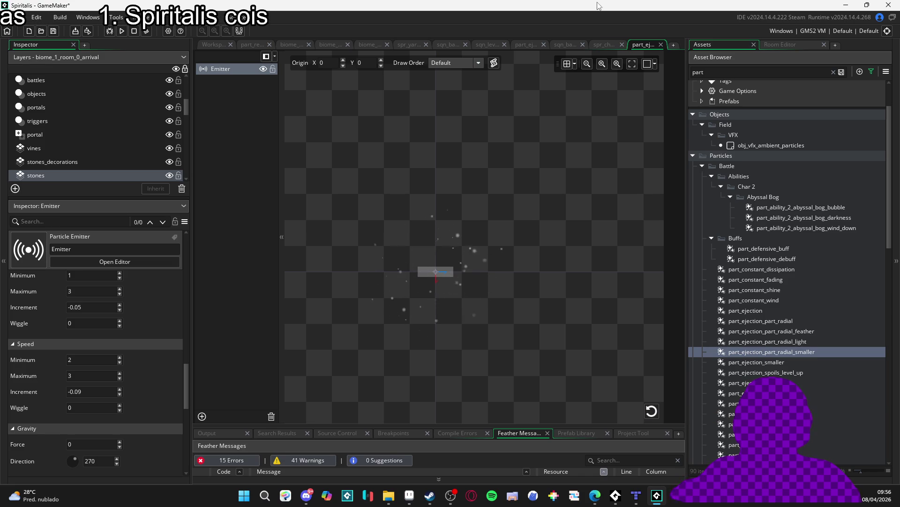
click(601, 44)
click(565, 44)
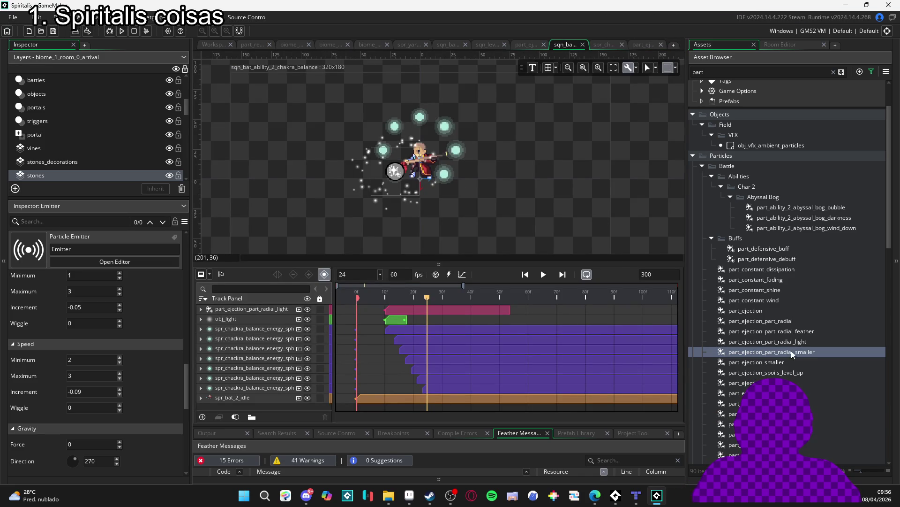
Add part_ejection_part_radial_smaller, delete the radial light track, and trim the clip to start near frame 10
drag(785, 352, 311, 177)
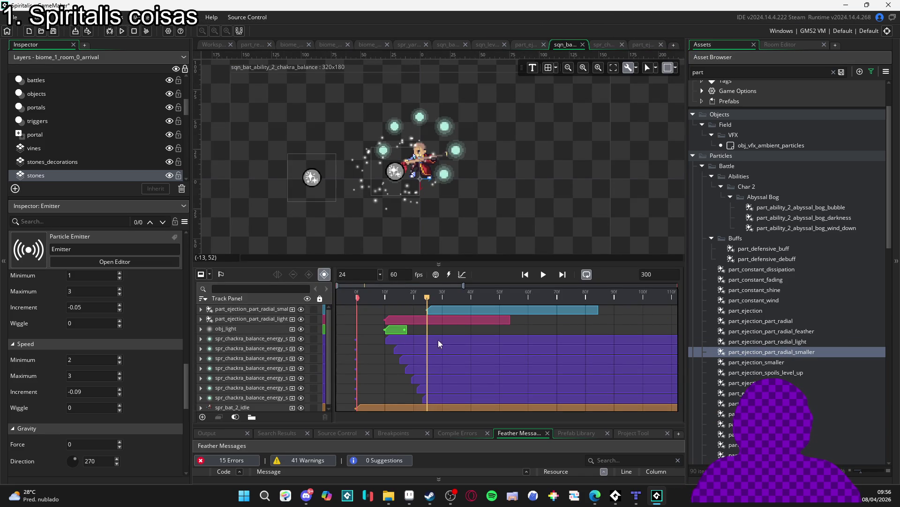
click(201, 319)
click(236, 317)
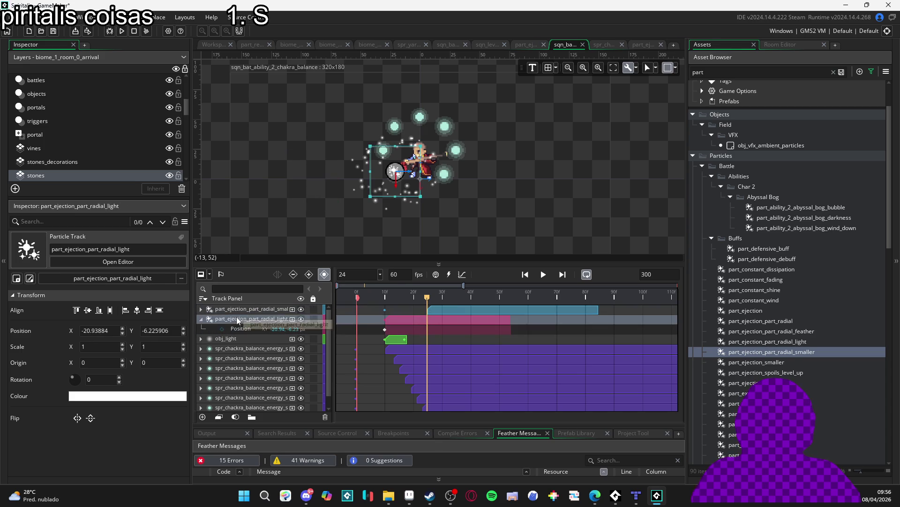
key(Delete)
drag(447, 310, 410, 311)
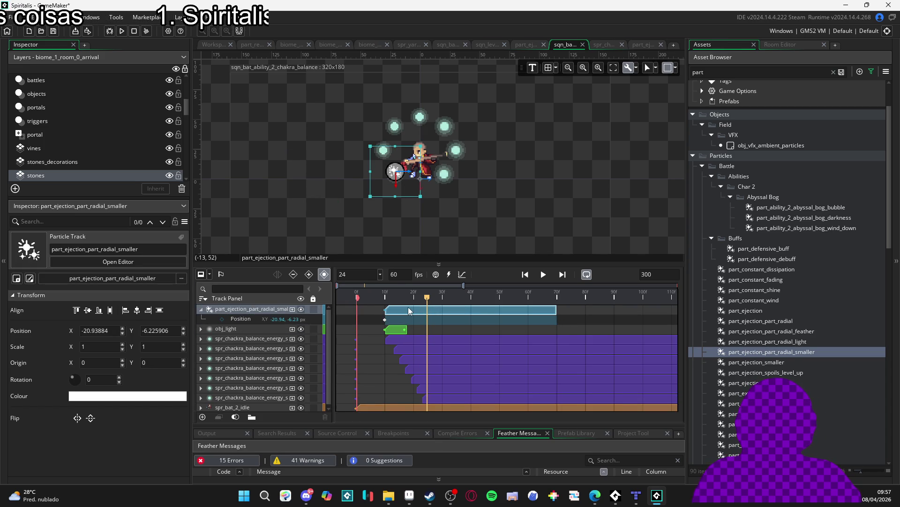
drag(556, 308, 482, 308)
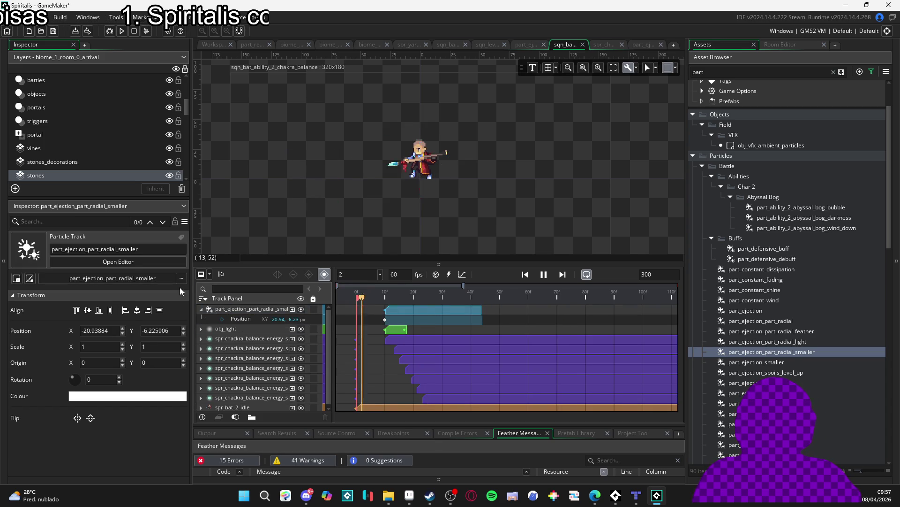
Play the sequence from frame 9 and from frame 0 to check the particle timing
key(space)
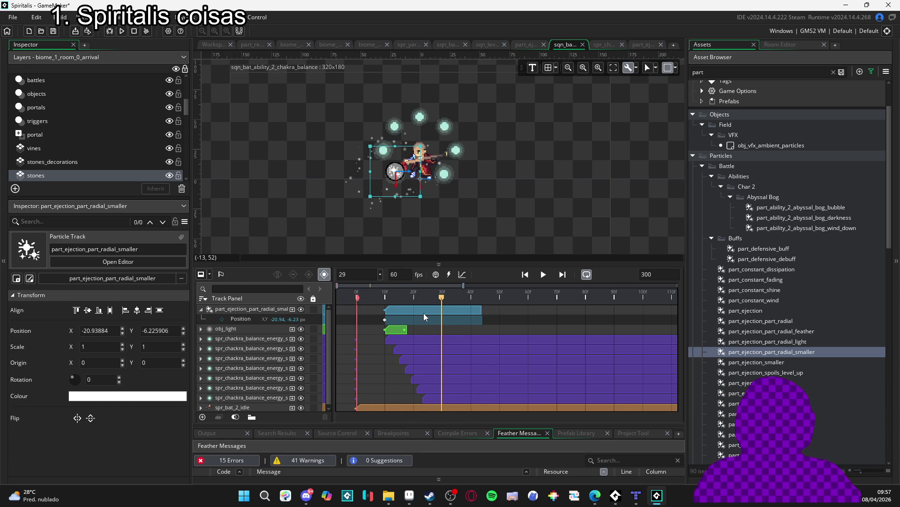
key(space)
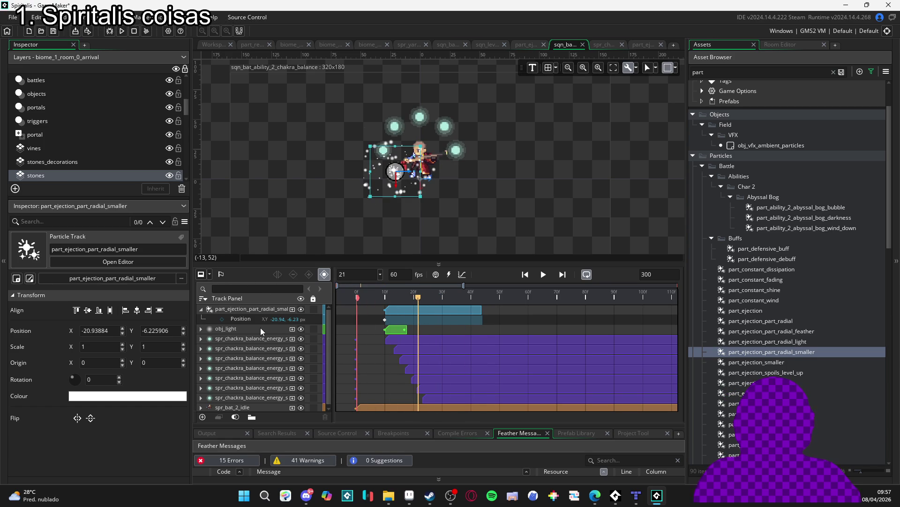
key(space)
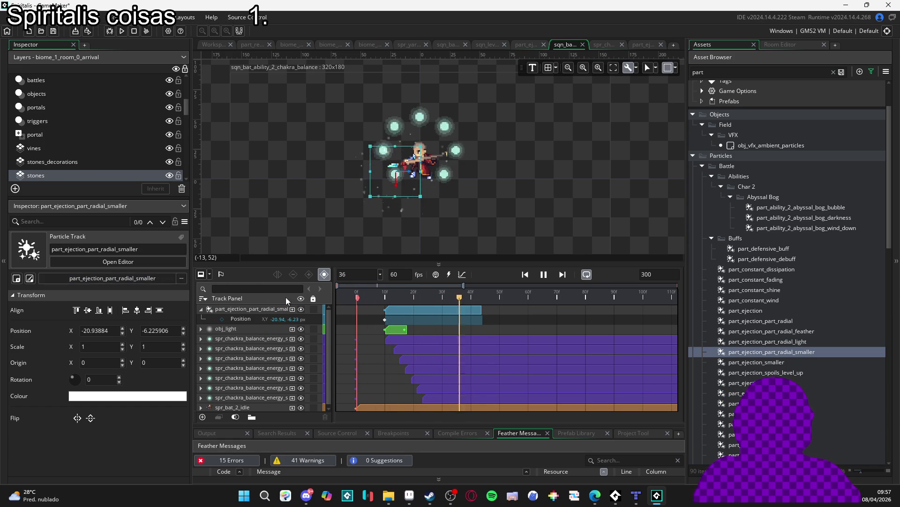
key(space)
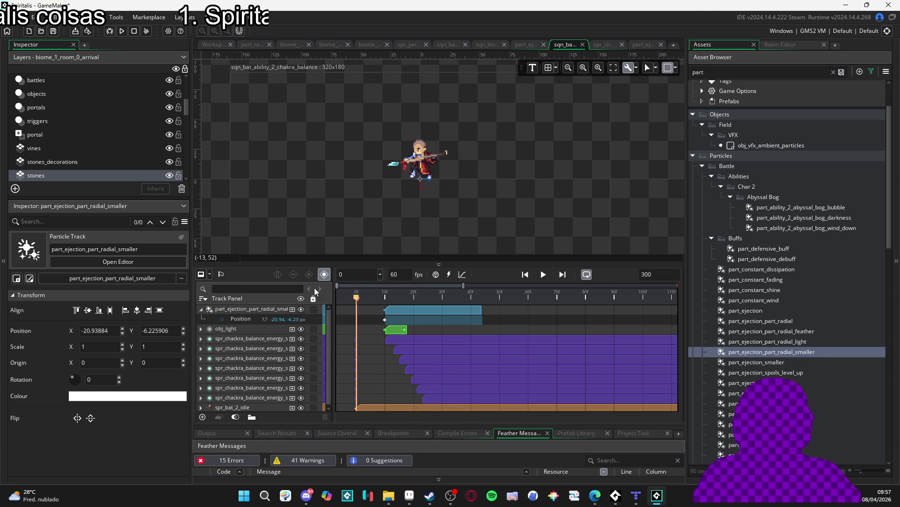
click(380, 299)
key(space)
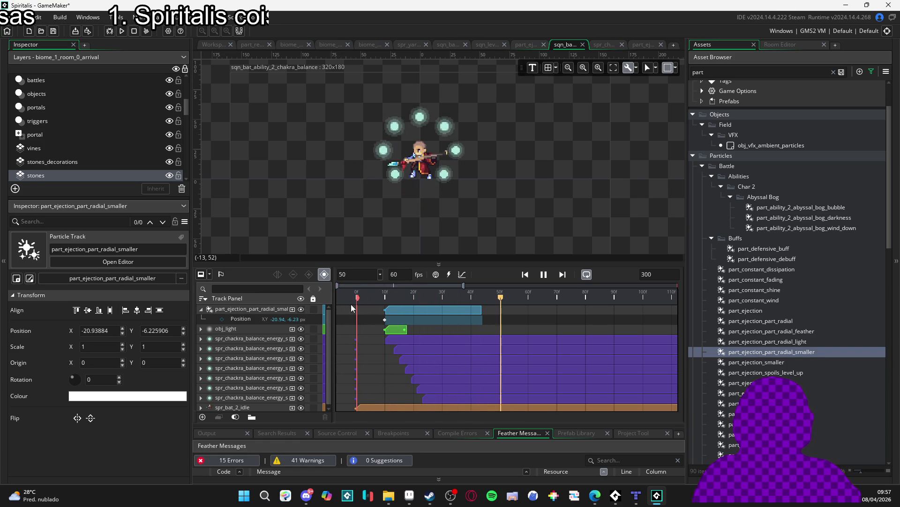
key(space)
key(Home)
key(space)
key(space)
key(Home)
key(space)
key(space)
Inspect the chakra sphere clips and nudge one slightly later on the timeline
ctrl+click(411, 350)
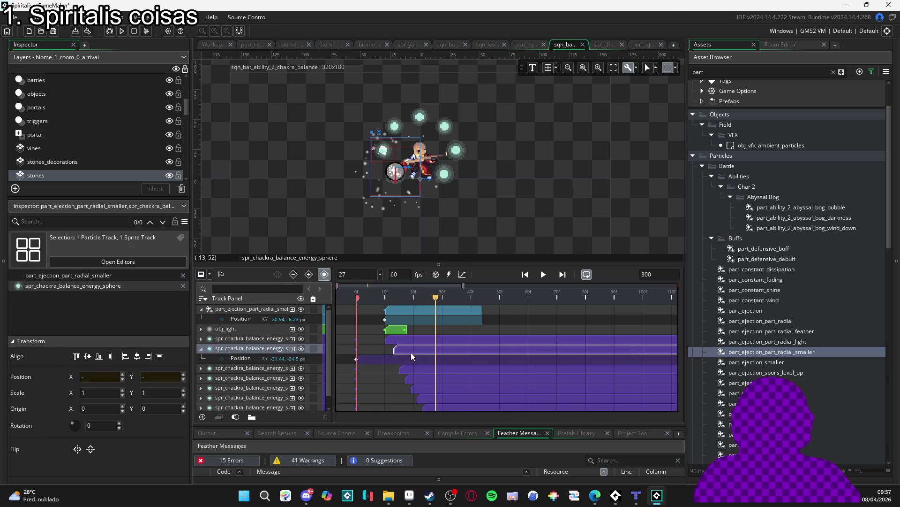
ctrl+click(420, 369)
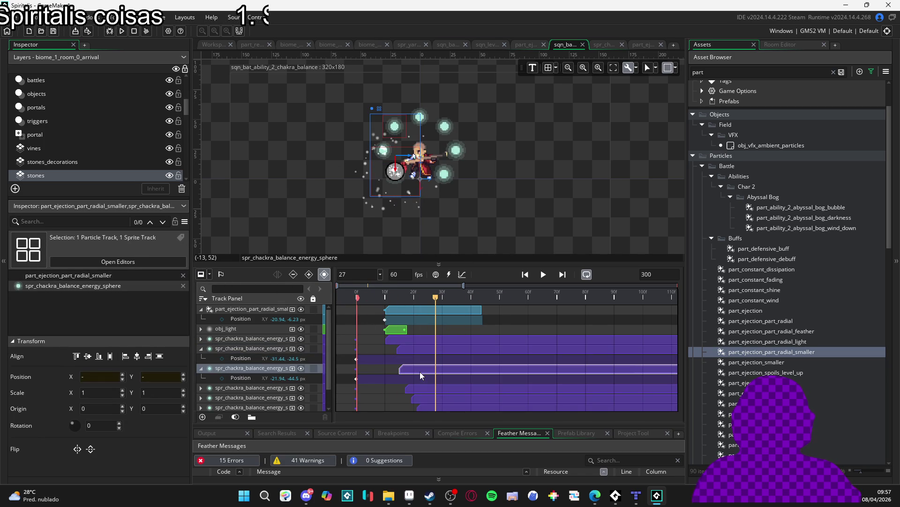
ctrl+click(420, 390)
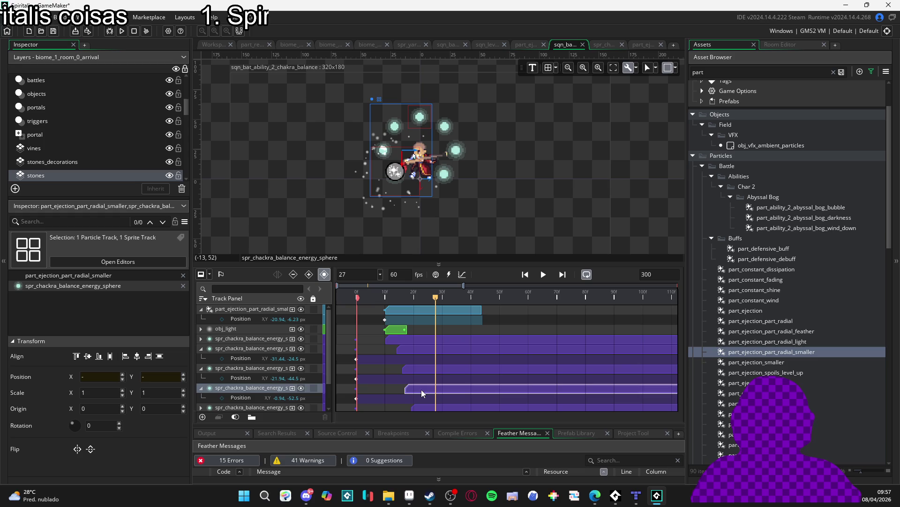
scroll(422, 391, down, 1)
ctrl+click(423, 389)
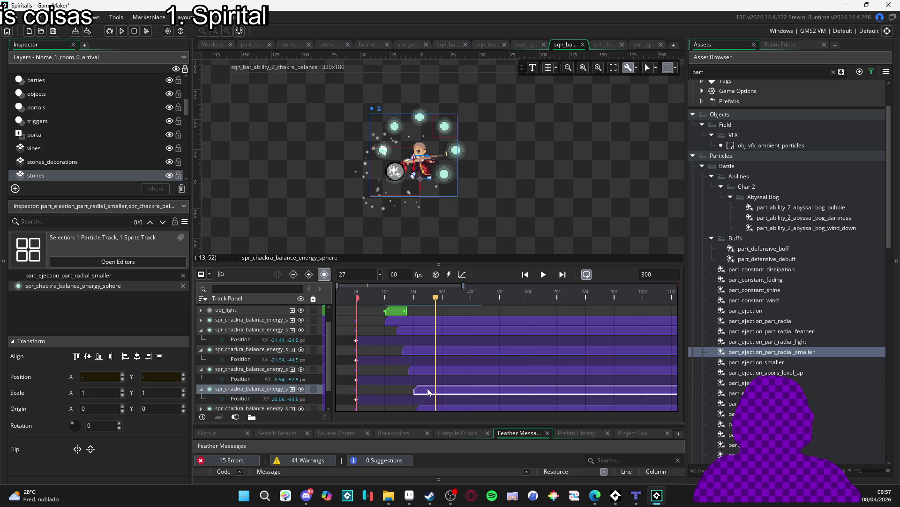
scroll(427, 387, down, 1)
ctrl+click(428, 390)
drag(428, 396, 432, 398)
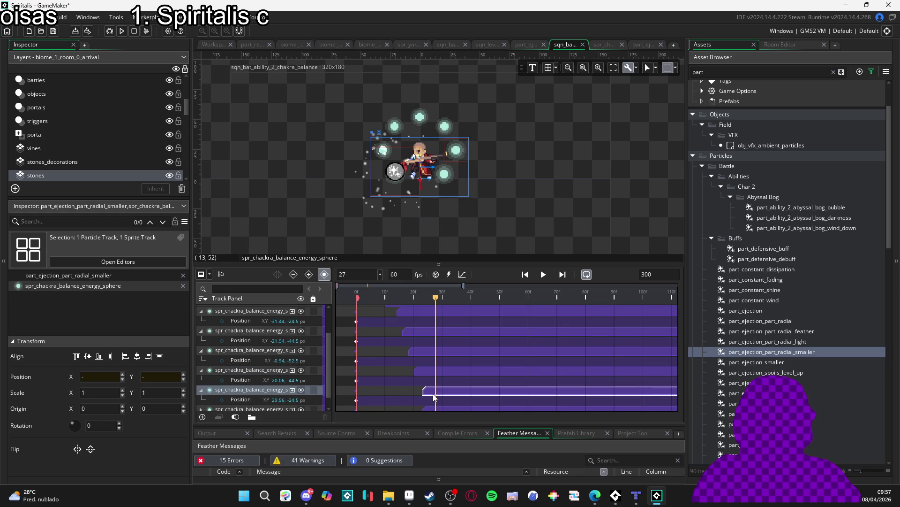
scroll(432, 397, down, 1)
ctrl+click(435, 398)
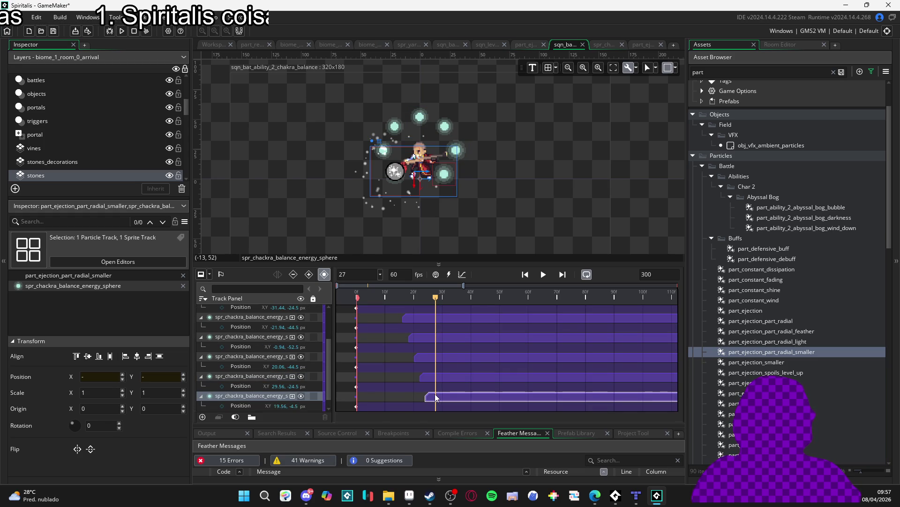
scroll(436, 396, up, 2)
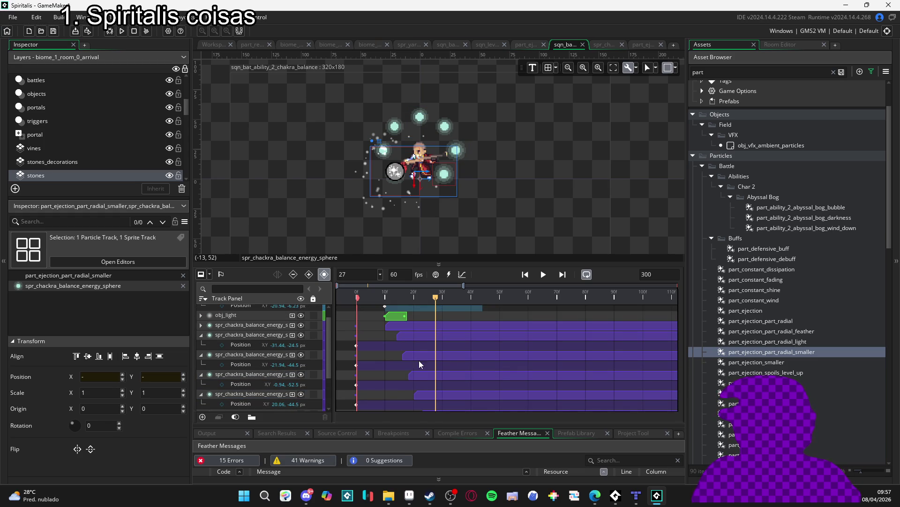
Collapse the chakra sphere tracks, play back the timing, and select the smaller radial particle track
click(200, 334)
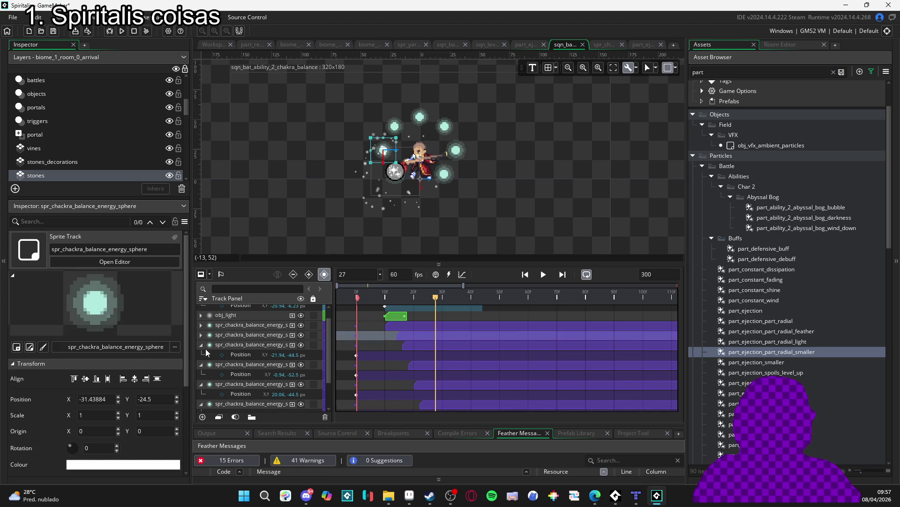
click(201, 345)
click(201, 355)
click(199, 370)
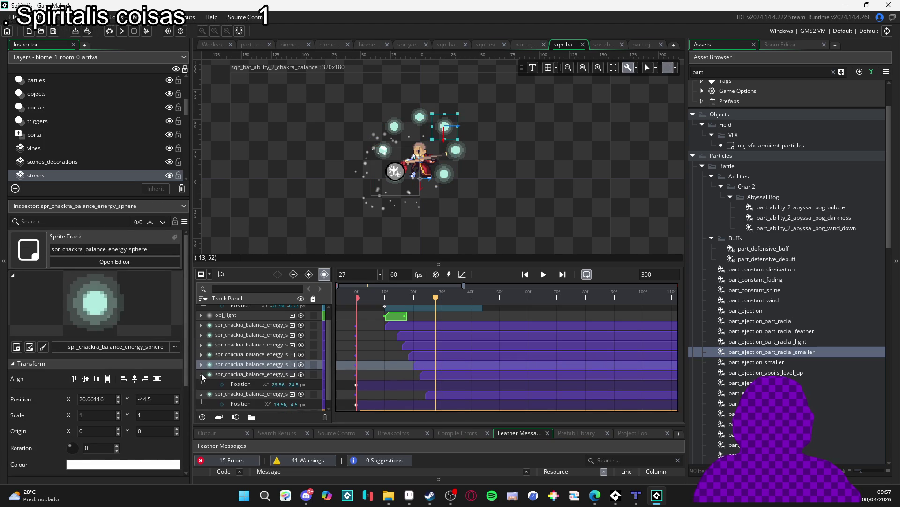
click(198, 404)
key(space)
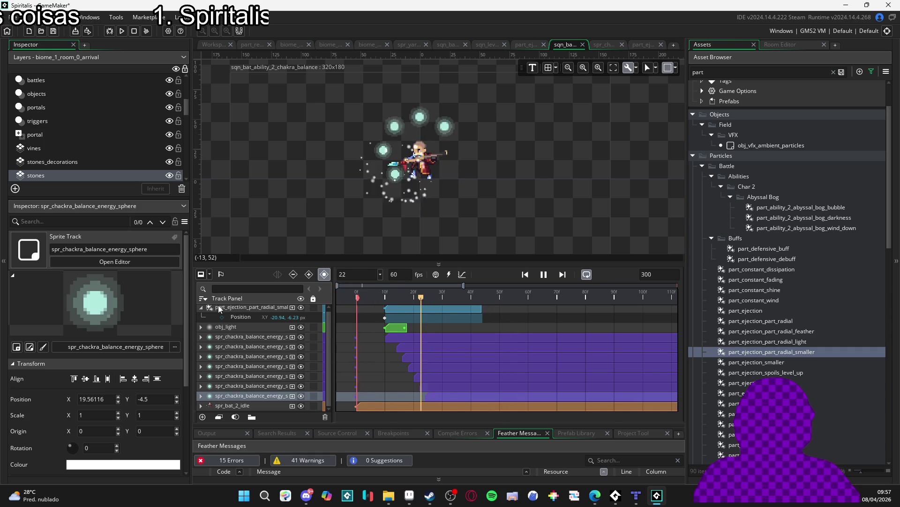
key(space)
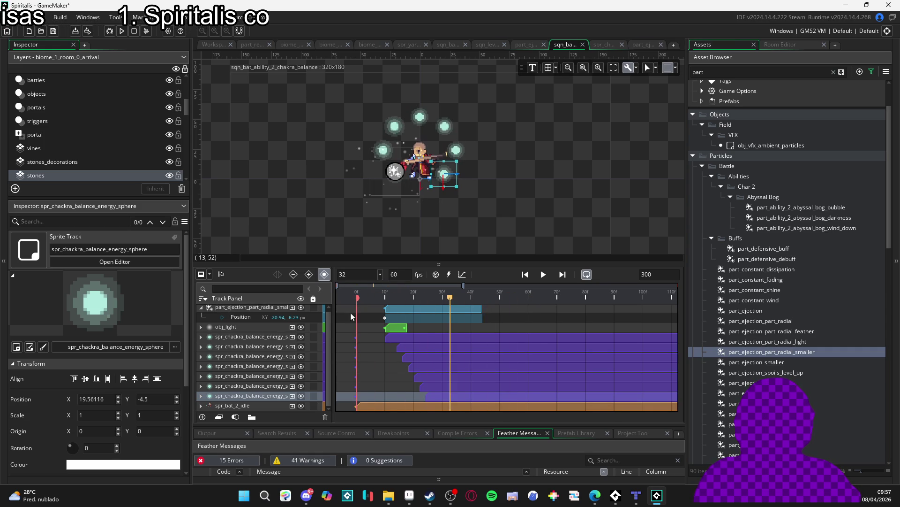
click(252, 319)
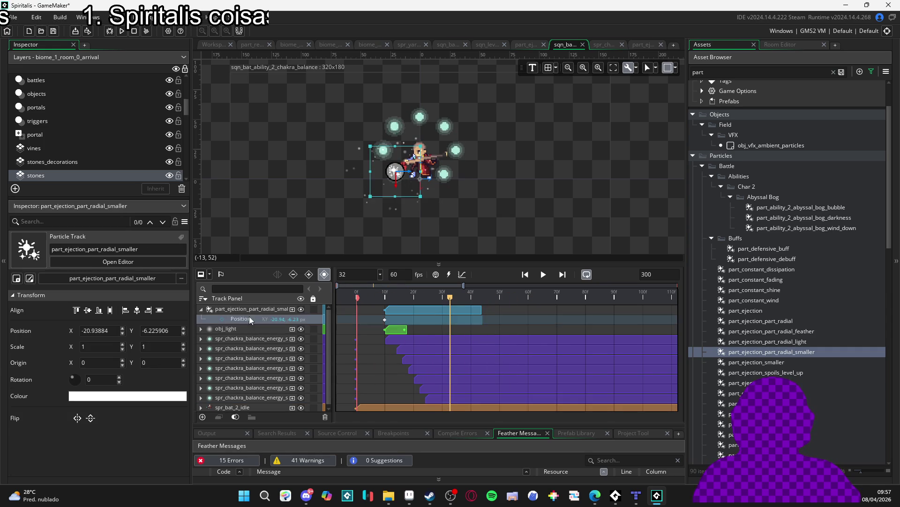
click(241, 309)
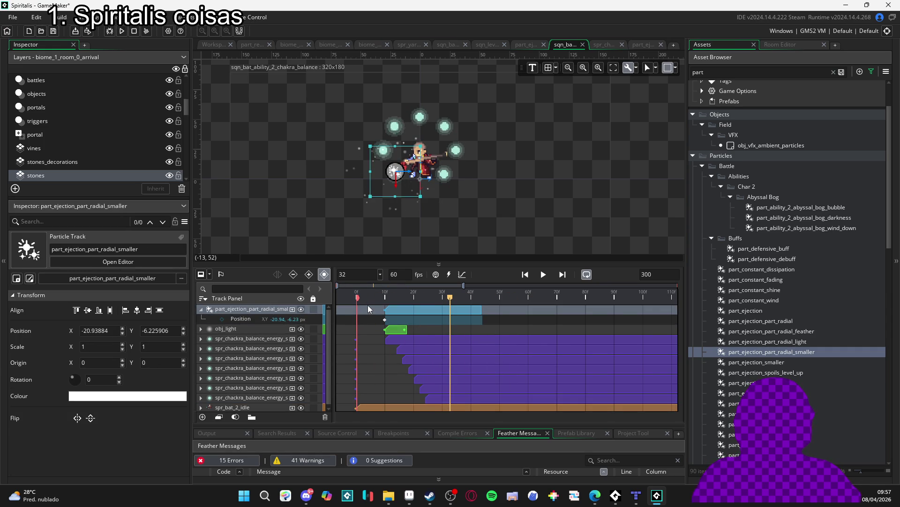
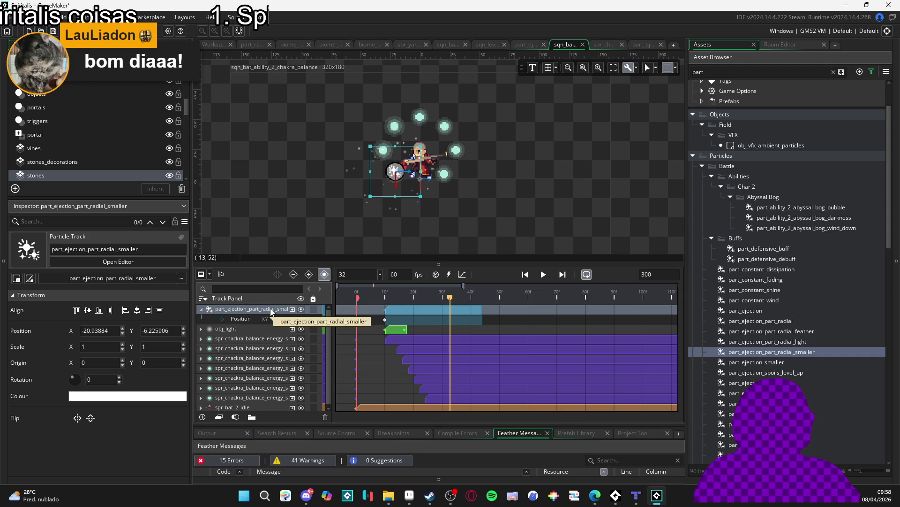
Replay the chakra balance sequence from the start to watch the spheres appear at frame 10
key(space)
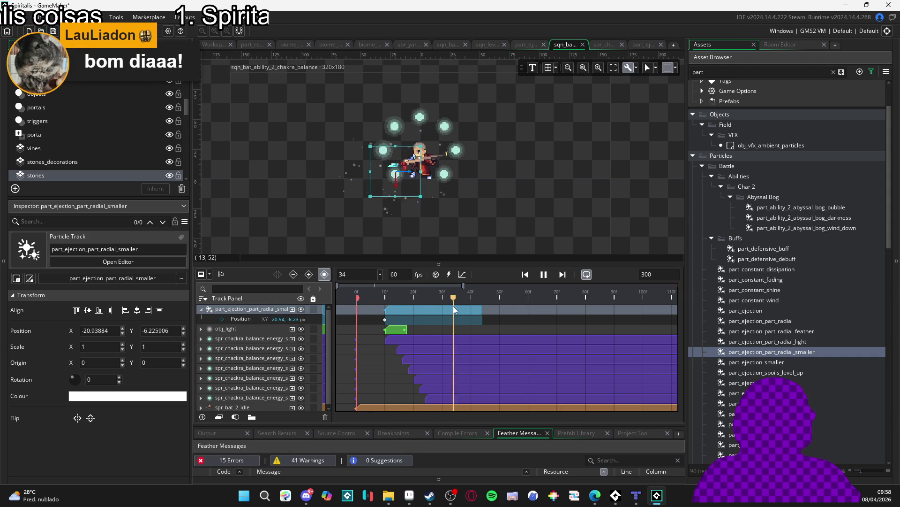
drag(403, 297, 362, 296)
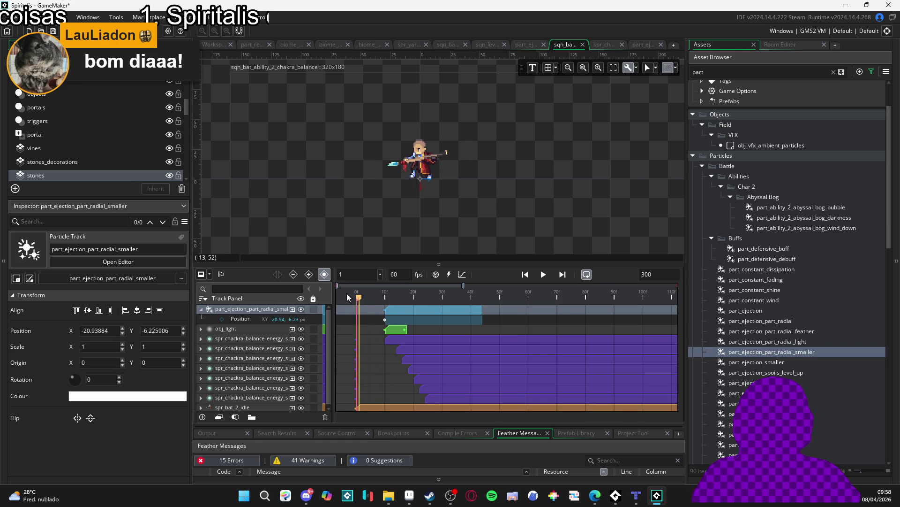
click(253, 328)
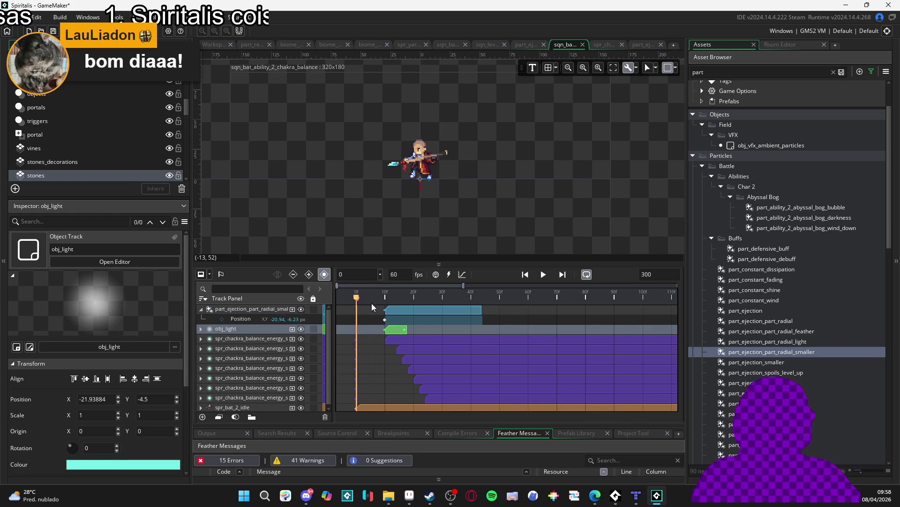
drag(383, 301, 387, 301)
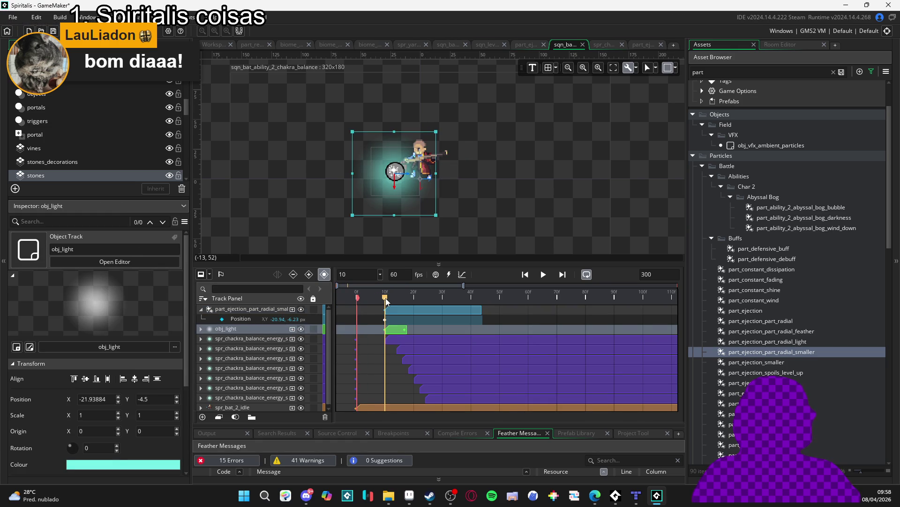
click(543, 277)
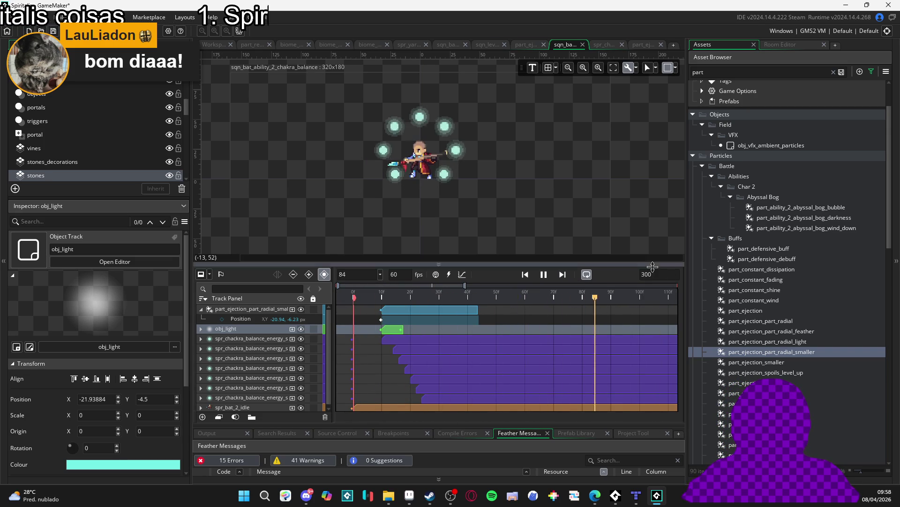
click(543, 275)
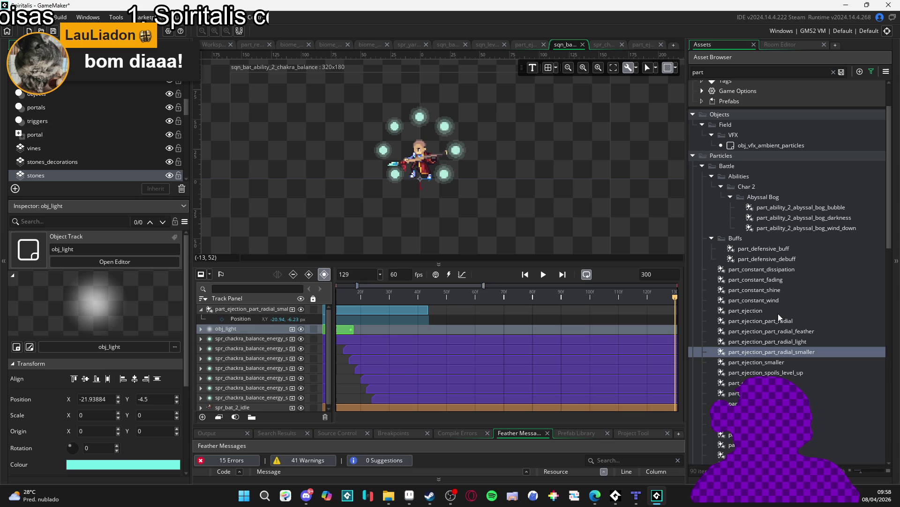
Preview the particle systems, including part_ejection_smaller, part_defensive_debuff and part_constant_wind
double_click(772, 361)
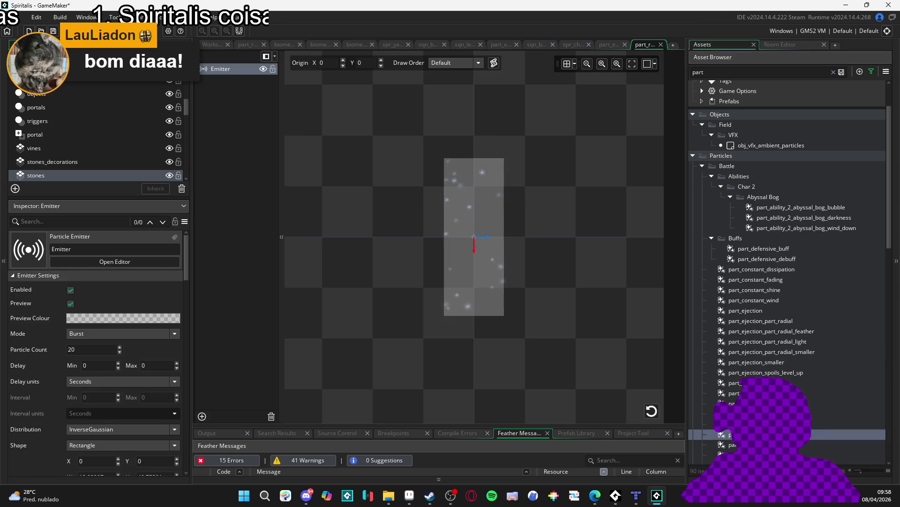
double_click(772, 341)
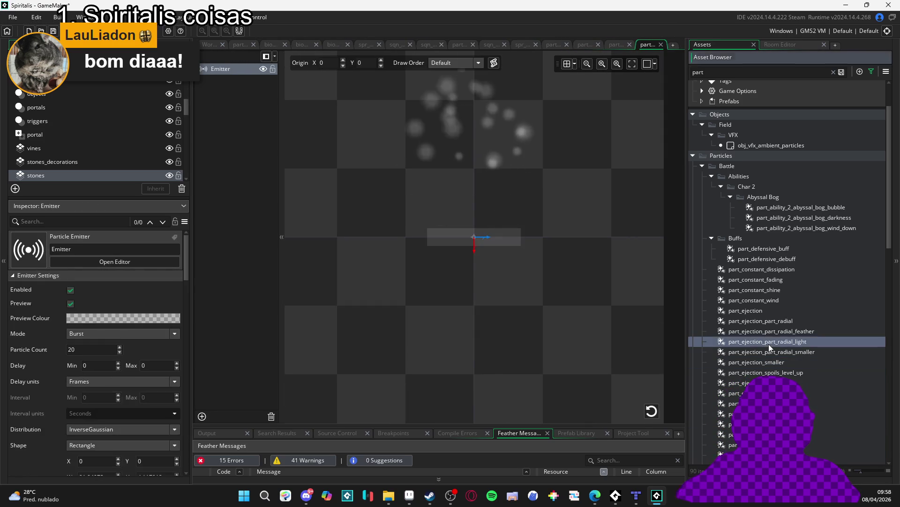
double_click(771, 321)
double_click(771, 300)
double_click(771, 289)
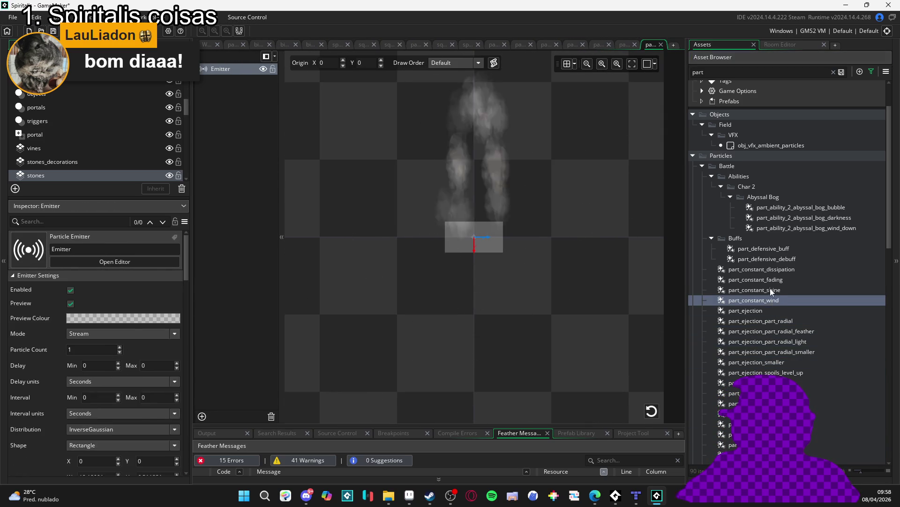
double_click(770, 279)
double_click(769, 270)
double_click(770, 262)
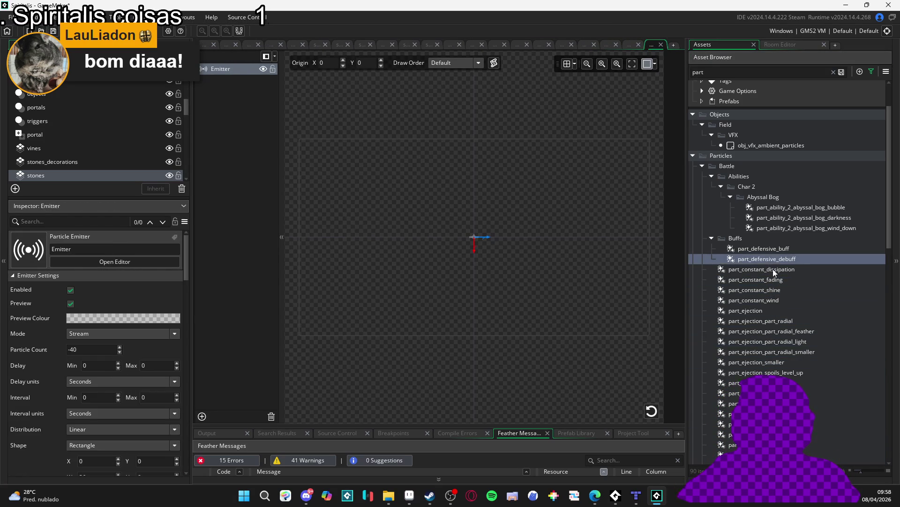
double_click(773, 269)
double_click(773, 318)
double_click(777, 301)
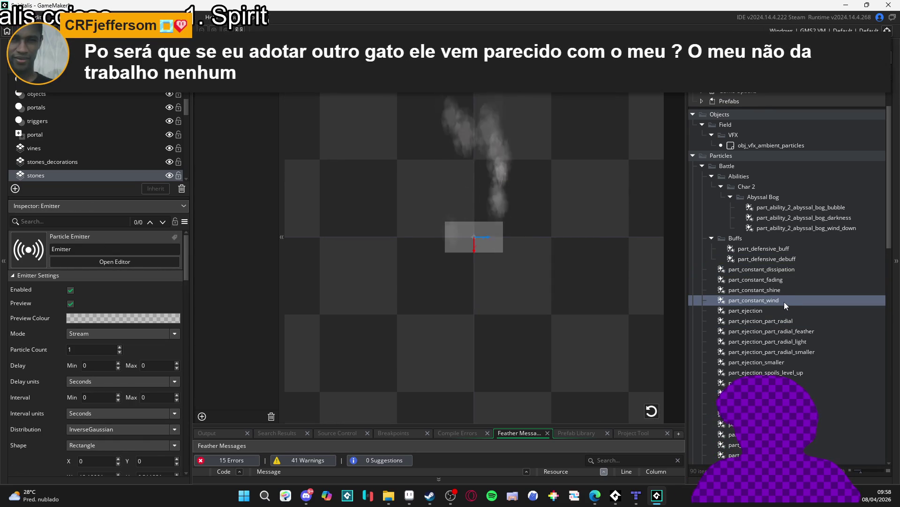
Duplicate part_constant_wind and name the copy part_constant_fire
key(ctrl+d)
text(part_constant_fire)
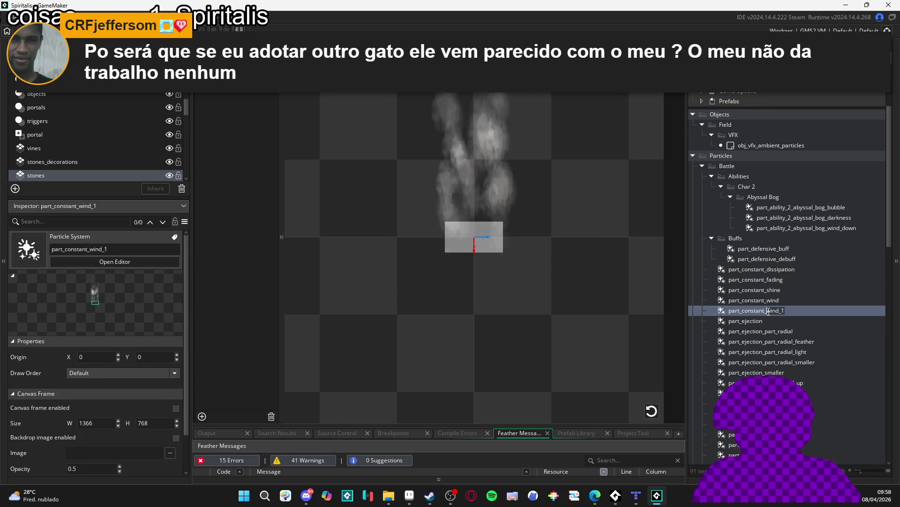
key(Return)
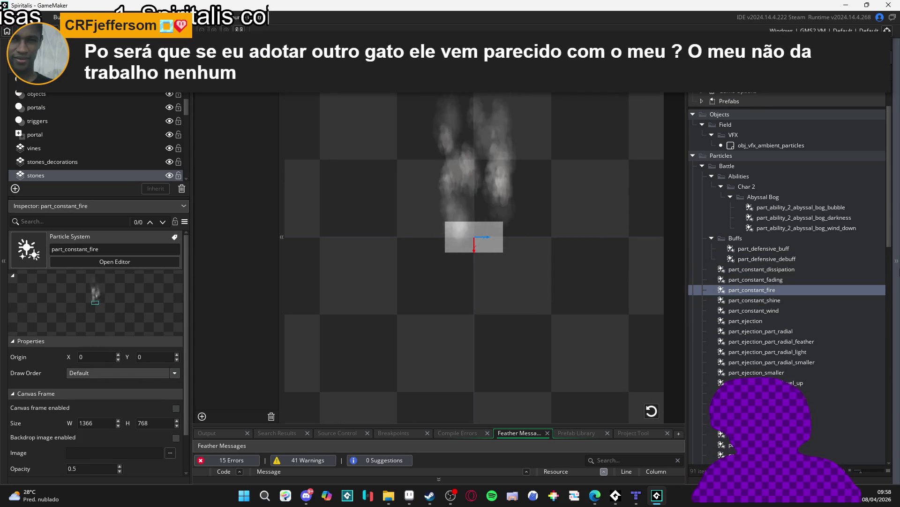
click(409, 496)
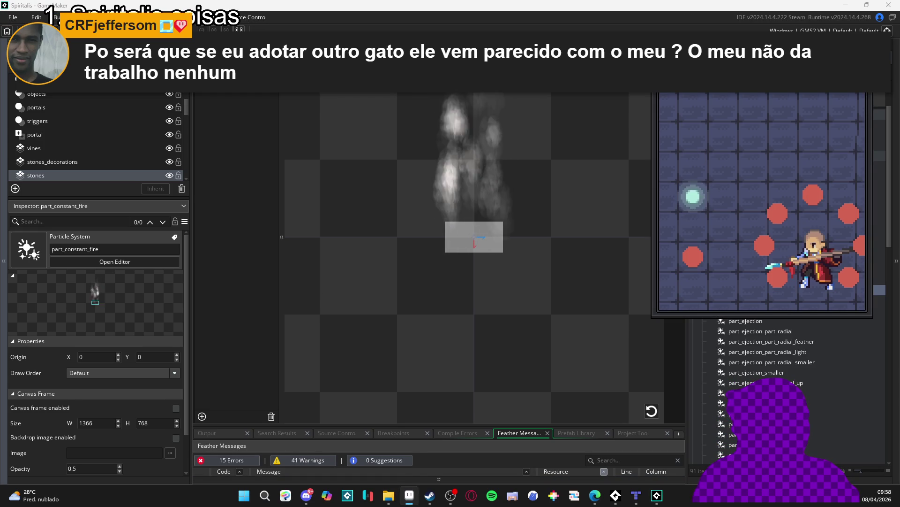
Centre the chakra balance mockup, zoom in on its glowing cyan sphere, then minimize it
mouse_move(54, 161)
mouse_down()
mouse_move(513, 156)
mouse_move(492, 4)
mouse_up()
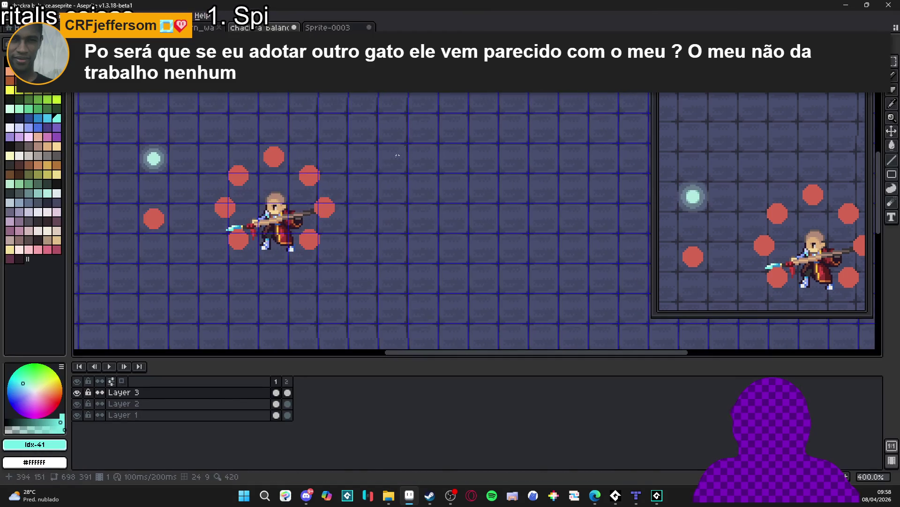
drag(204, 198, 273, 213)
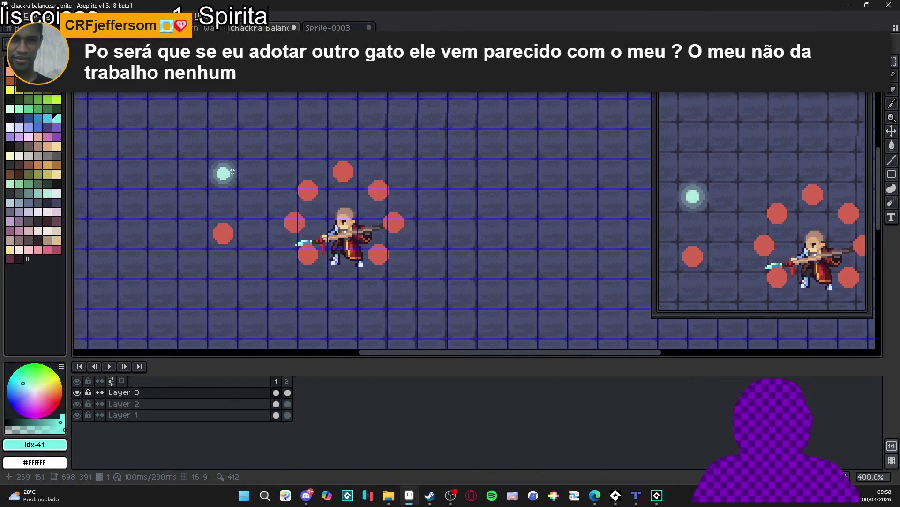
scroll(225, 173, up, 3)
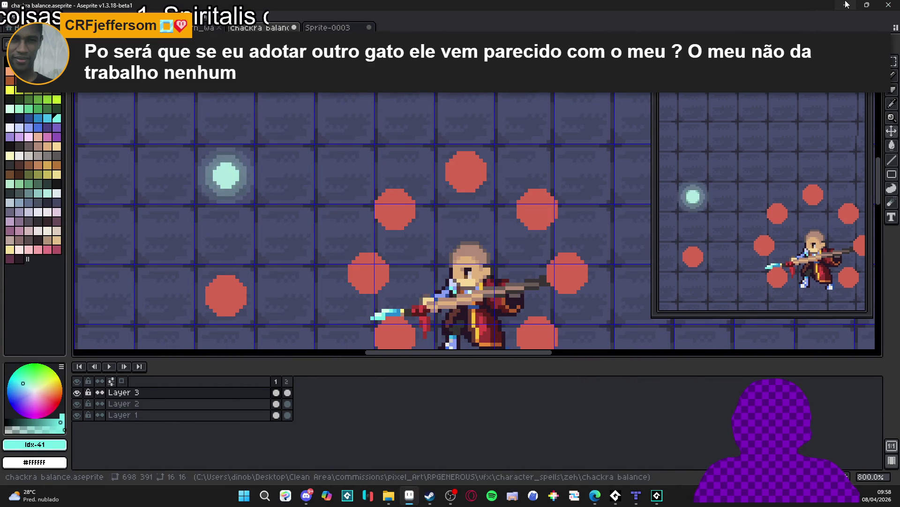
click(847, 4)
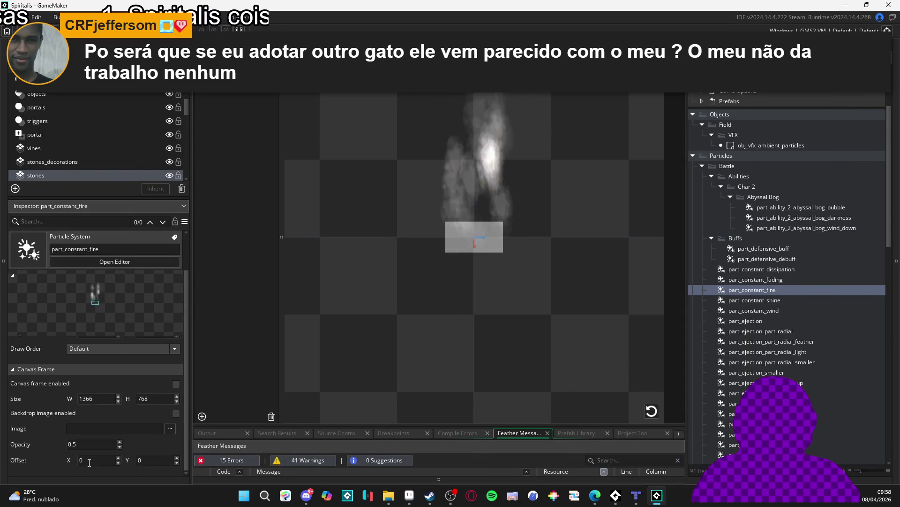
Set the part_constant_fire emitter's width and height to 16
scroll(88, 463, up, 1)
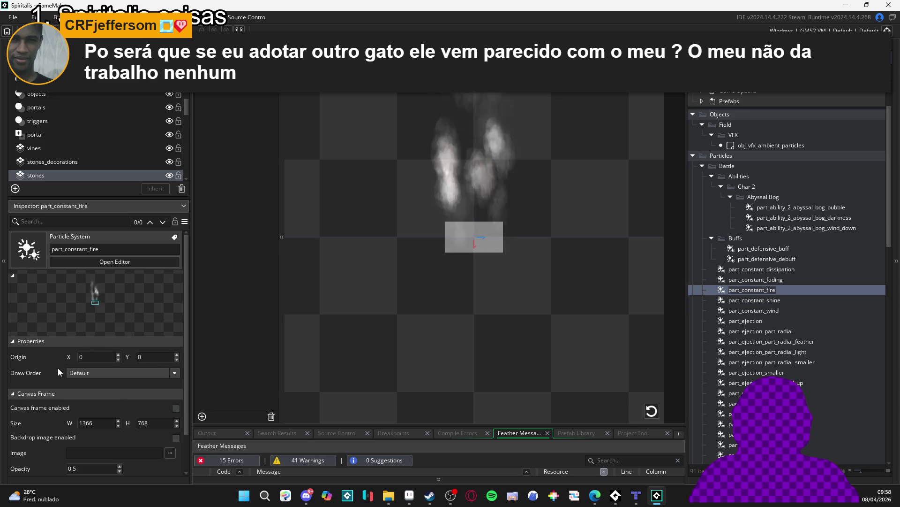
key(Return)
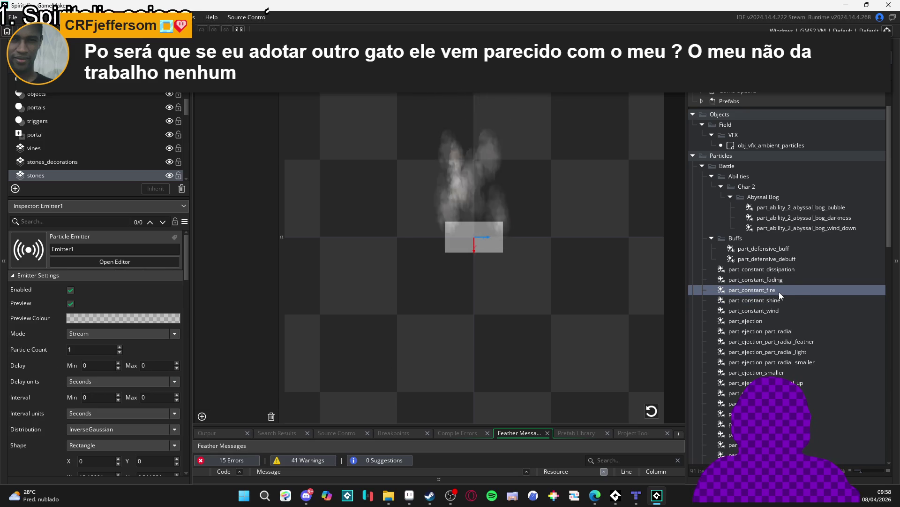
scroll(75, 395, down, 4)
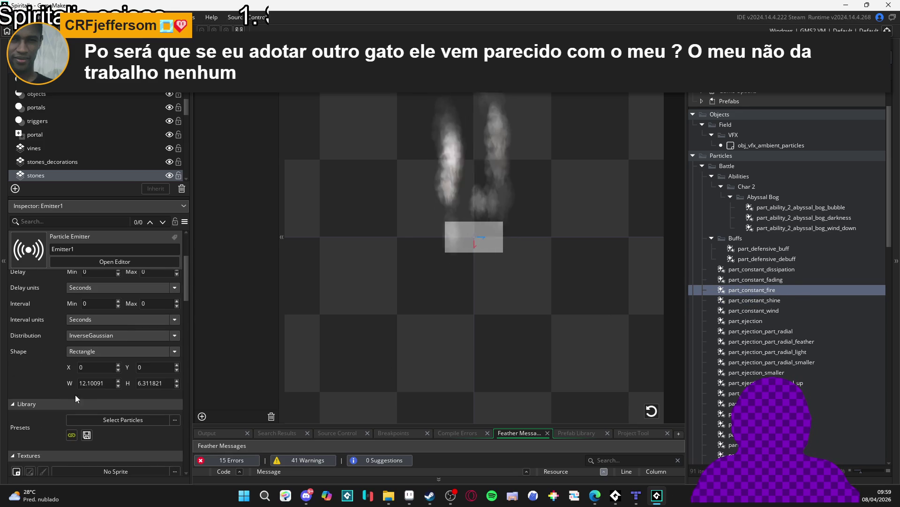
triple_click(106, 381)
text(16)
key(Return)
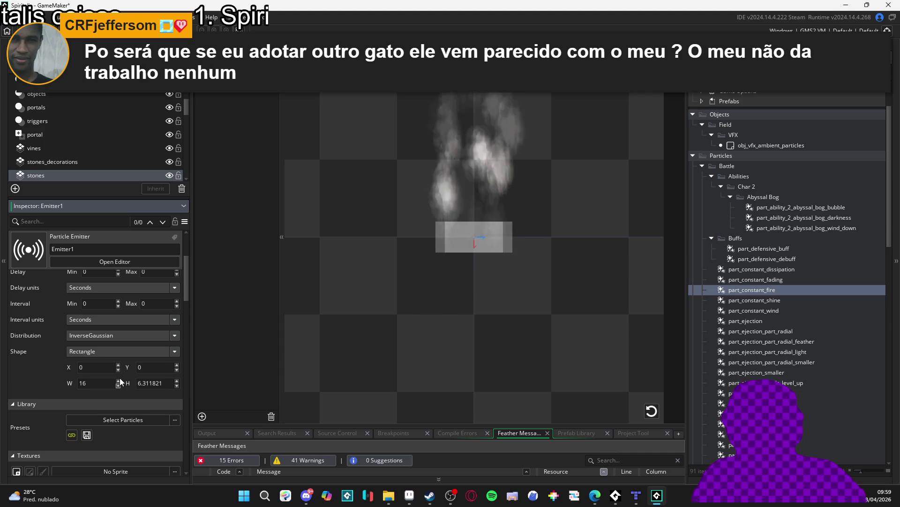
key(Tab)
text(16)
key(Return)
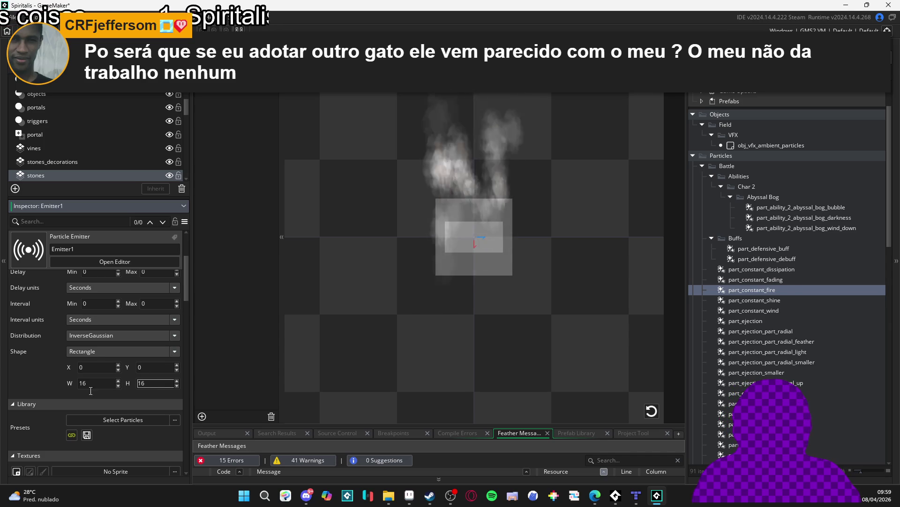
Give the particles the Sphere texture, briefly trying Line before reverting
scroll(36, 375, down, 4)
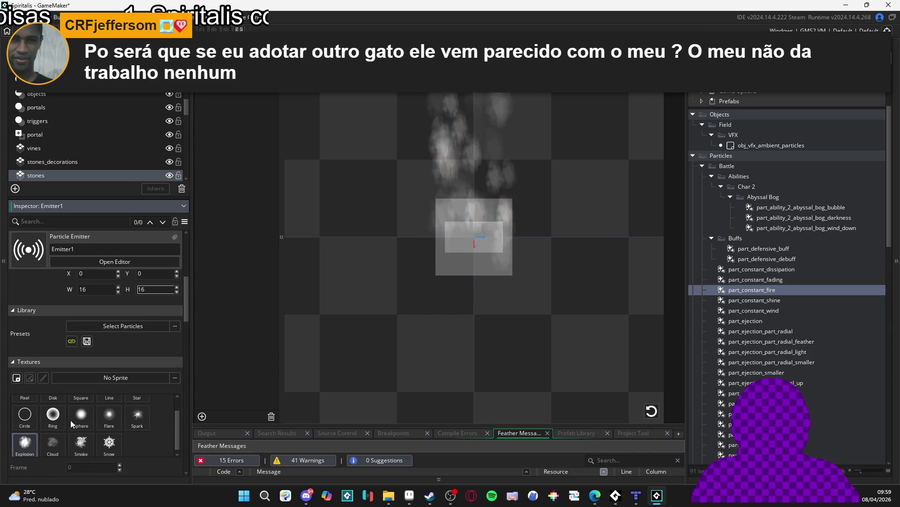
click(83, 413)
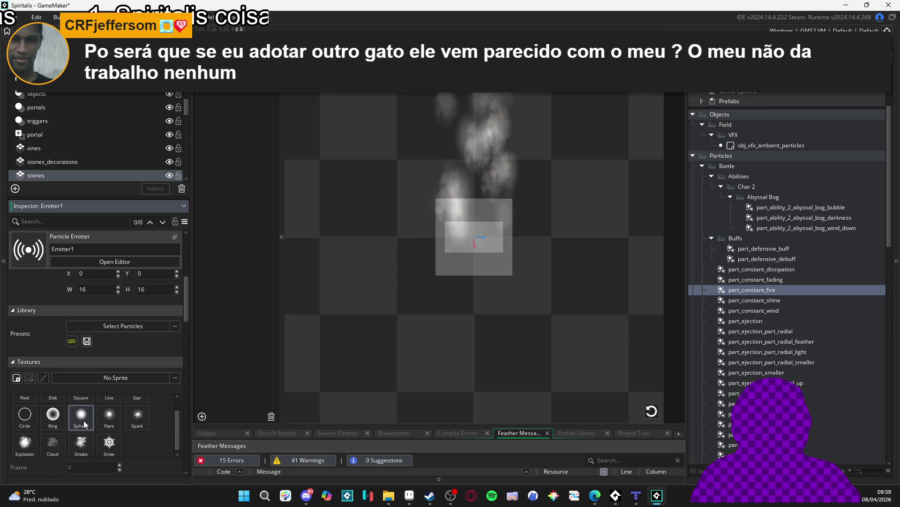
scroll(94, 416, up, 1)
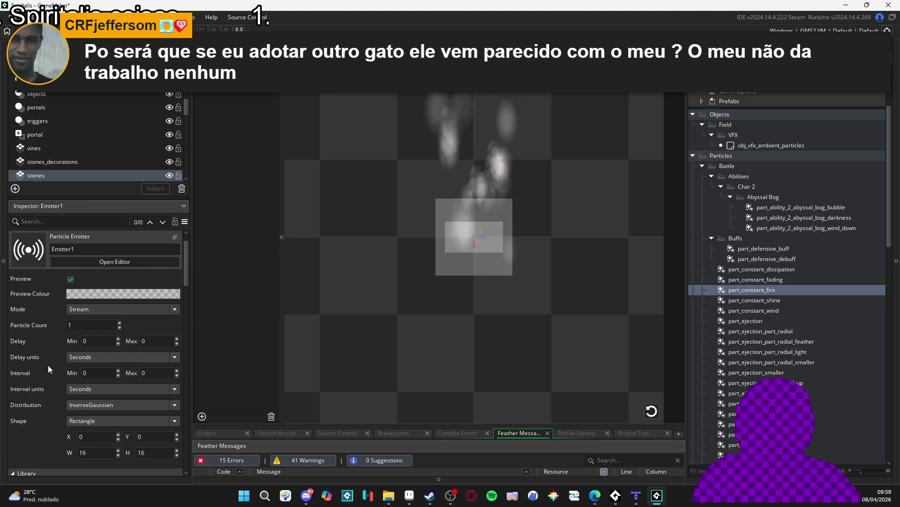
scroll(30, 340, down, 5)
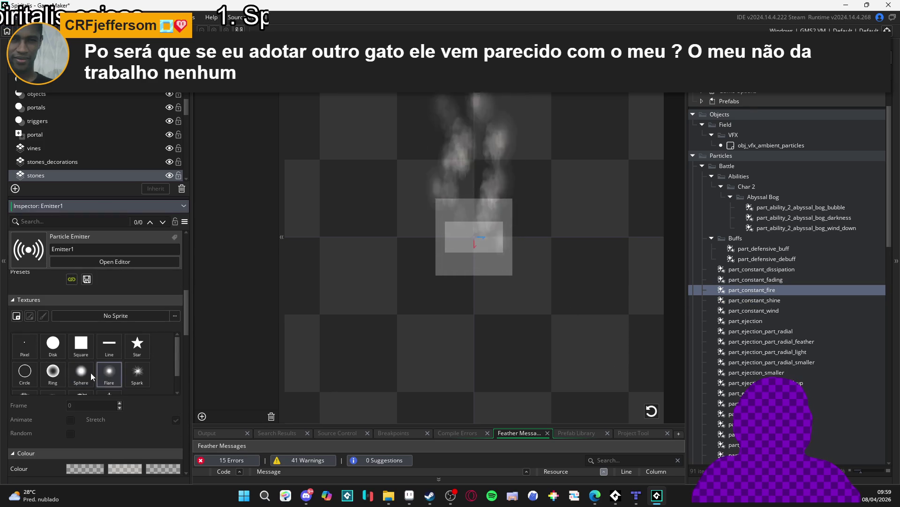
click(109, 346)
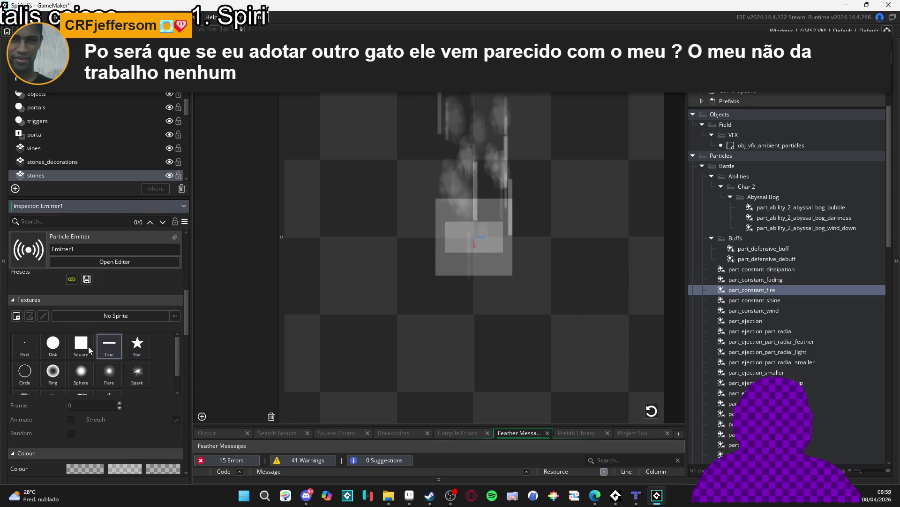
click(79, 373)
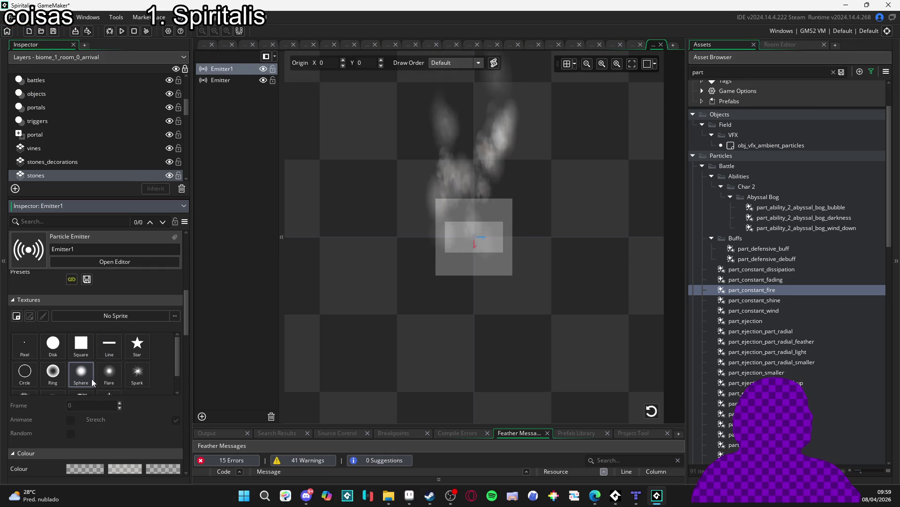
scroll(54, 420, down, 3)
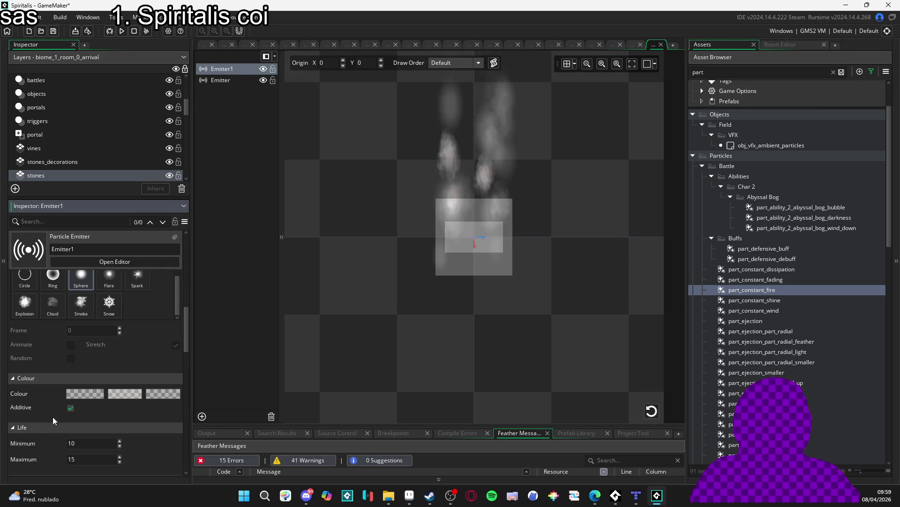
Set the particle colour to near-white FFF6F1
click(130, 396)
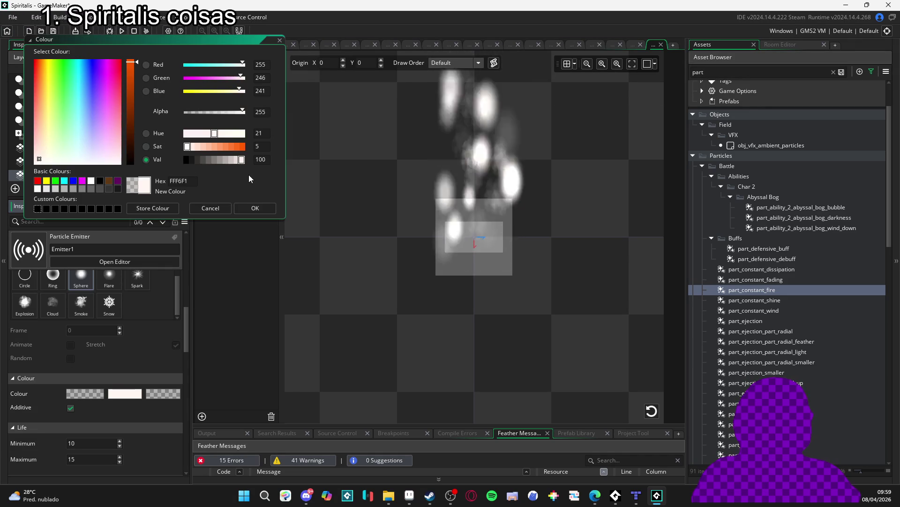
click(250, 210)
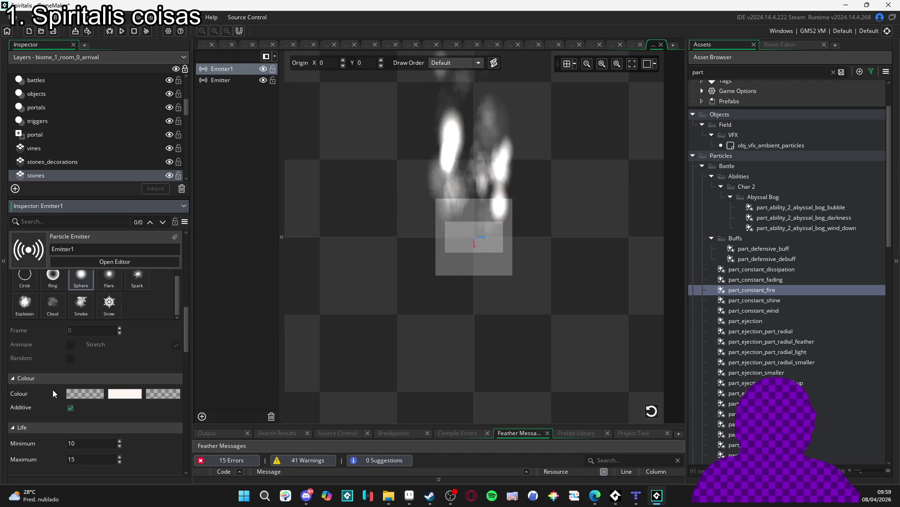
scroll(41, 361, down, 3)
scroll(41, 362, down, 5)
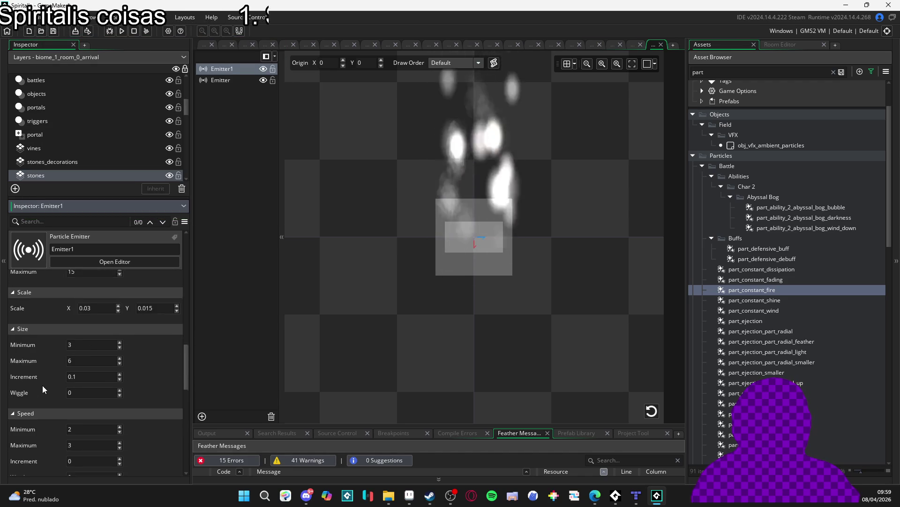
Slow the particle speed to a 0.5–0.8 range
click(81, 391)
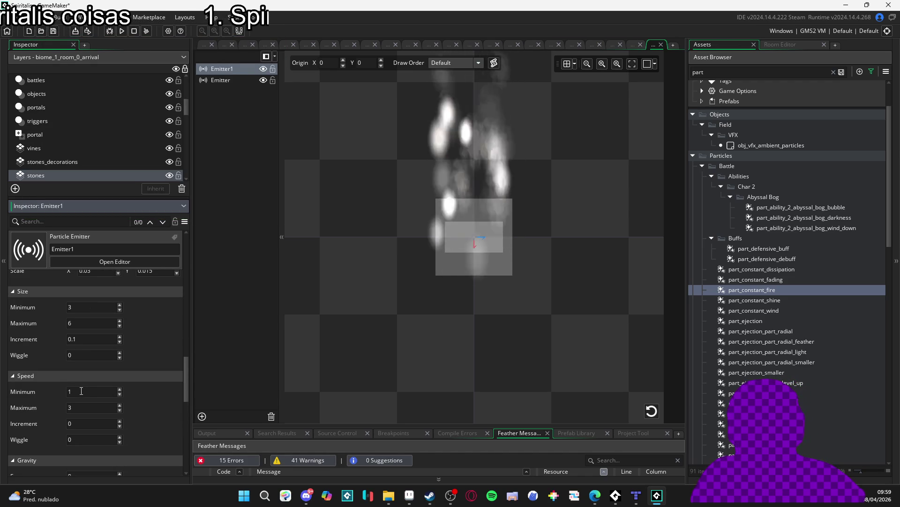
text(1.3)
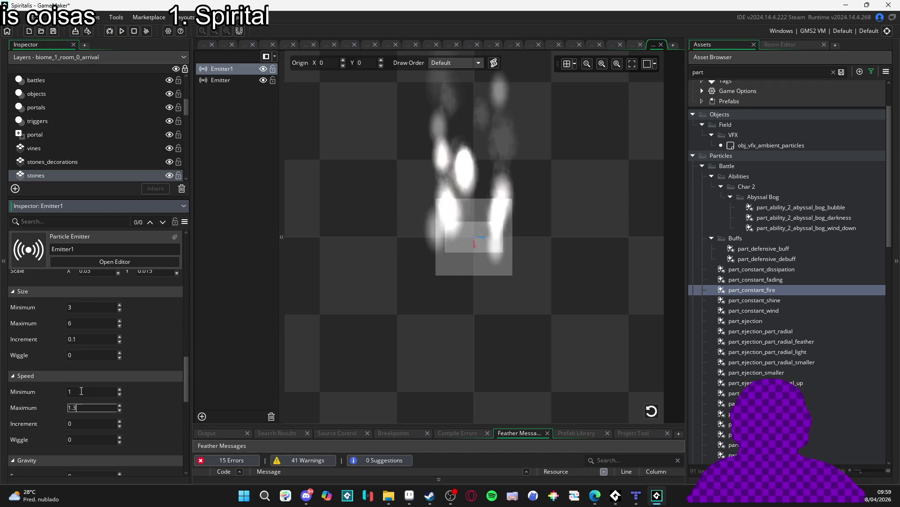
key(Return)
text(0.5)
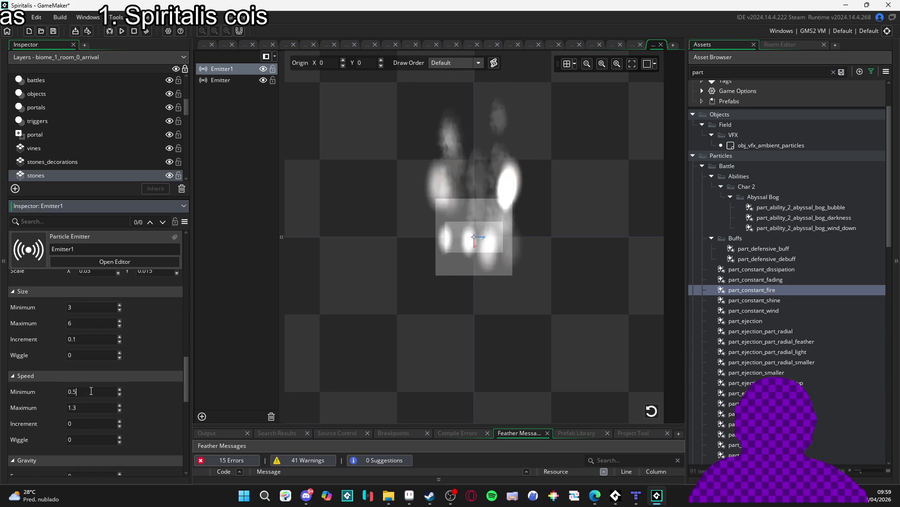
text(0.8)
key(Return)
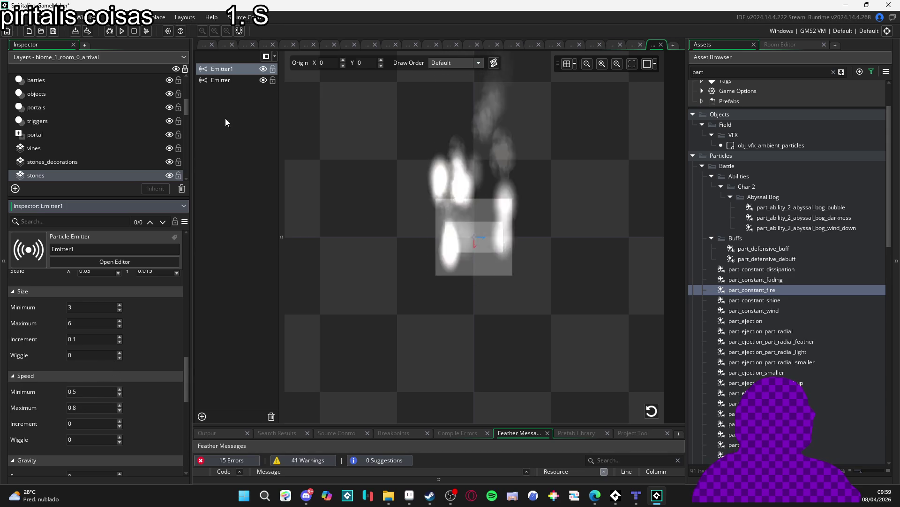
Hide and delete the second emitter, keeping only Emitter1
click(242, 79)
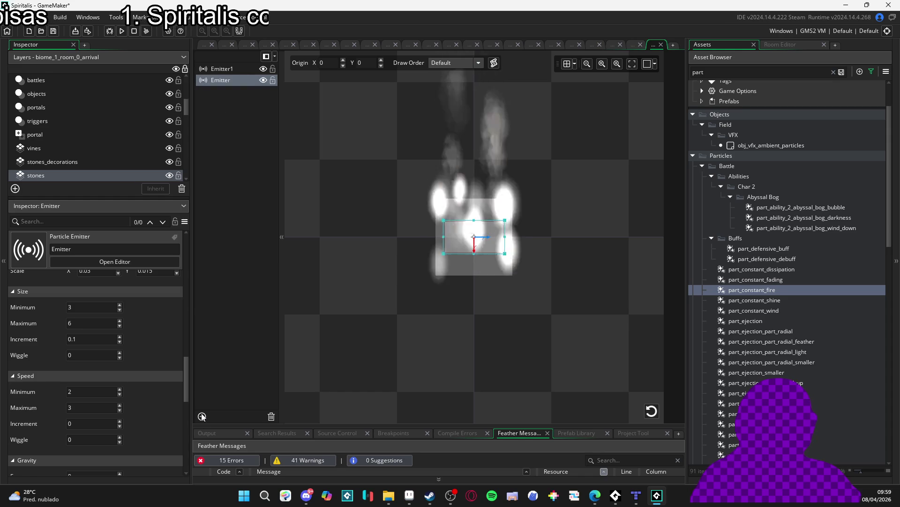
click(262, 81)
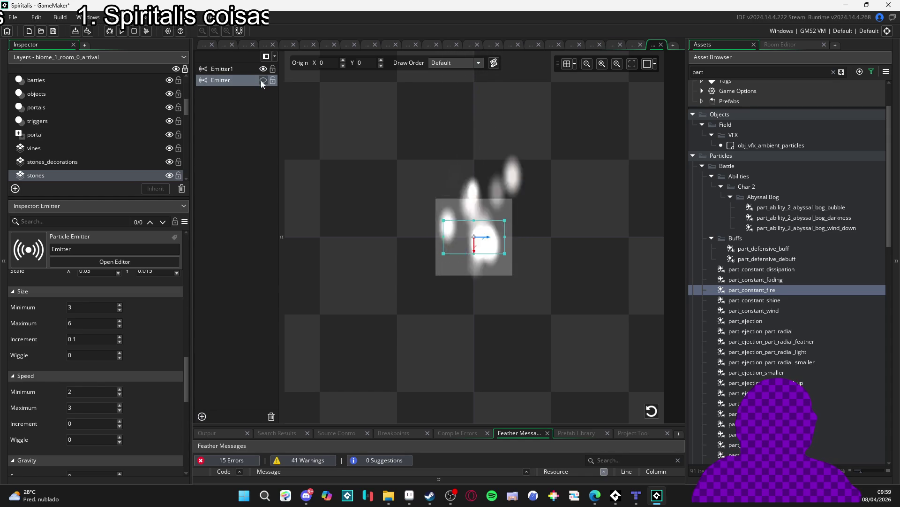
click(271, 416)
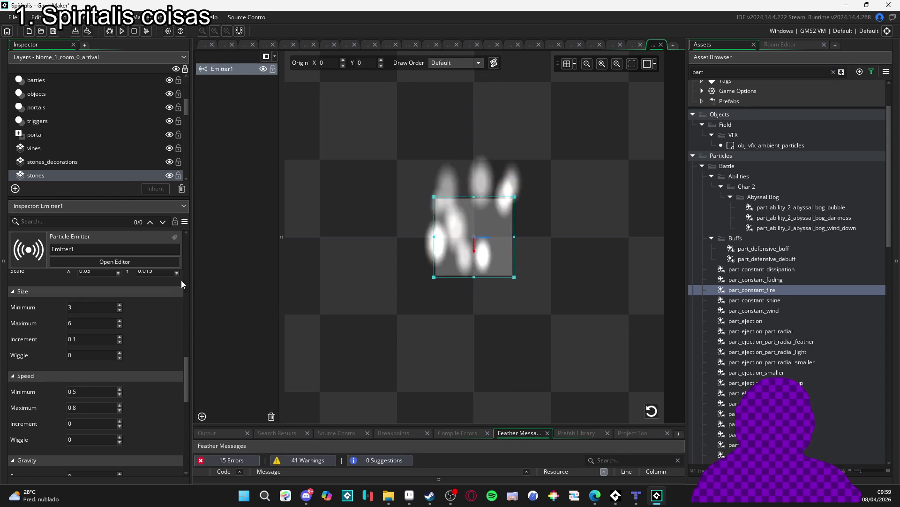
scroll(47, 385, down, 5)
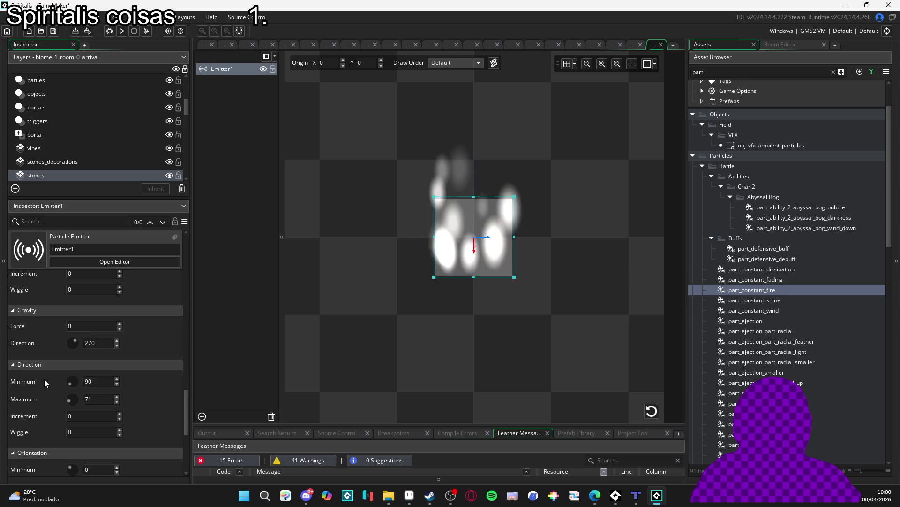
scroll(36, 376, down, 3)
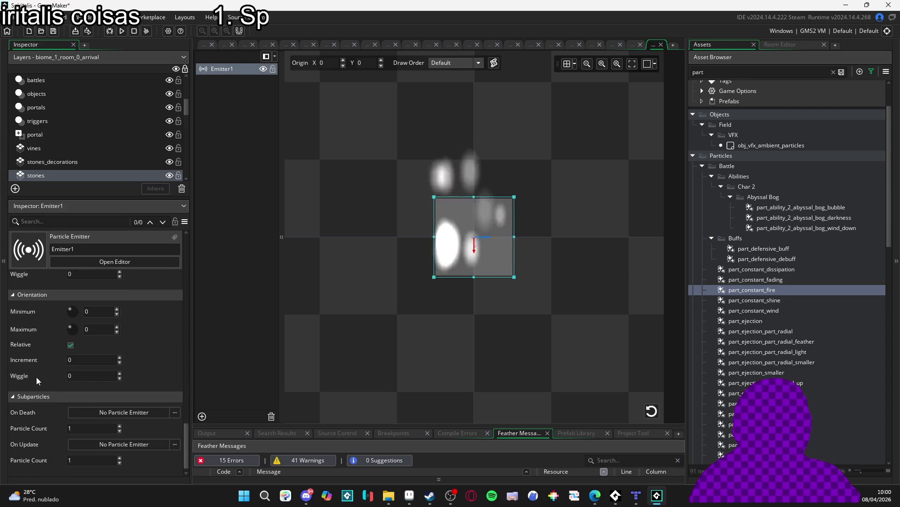
Copy hex afe9df from the chakra balance sprite's foreground swatch, then return to GameMaker
click(413, 499)
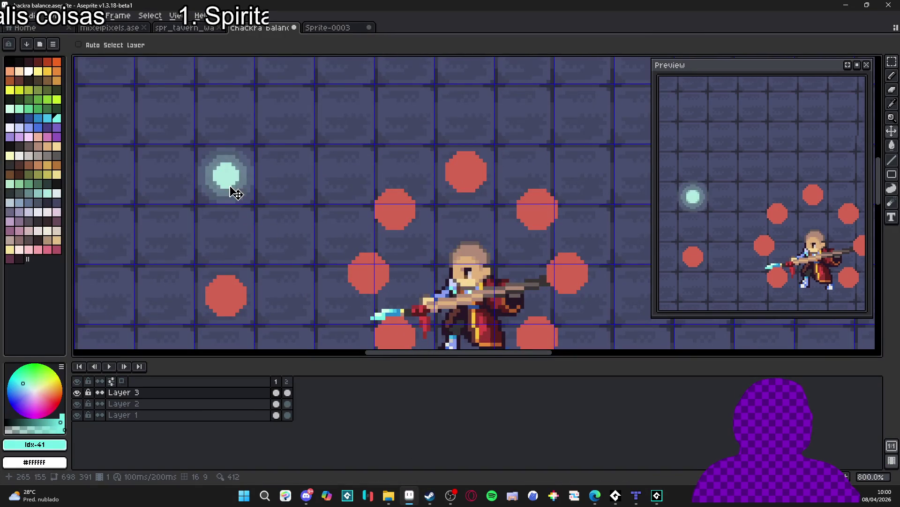
scroll(232, 191, up, 3)
click(48, 445)
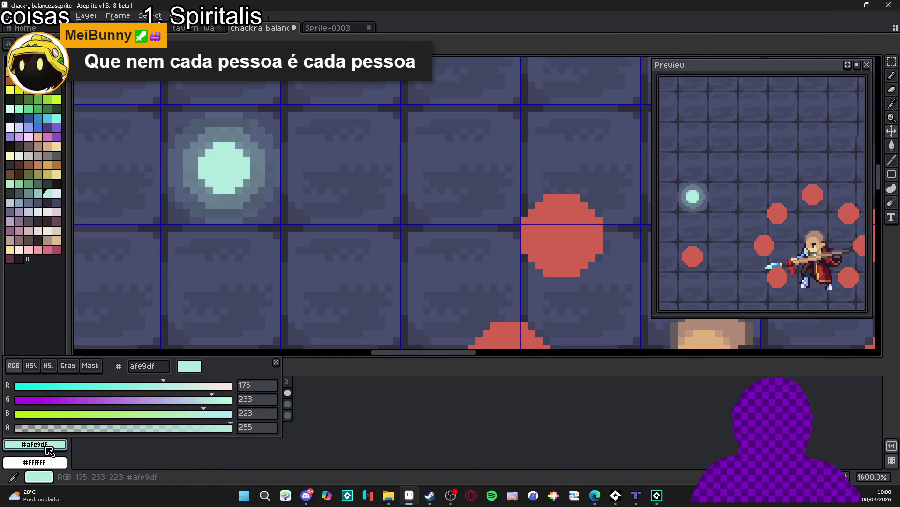
click(149, 365)
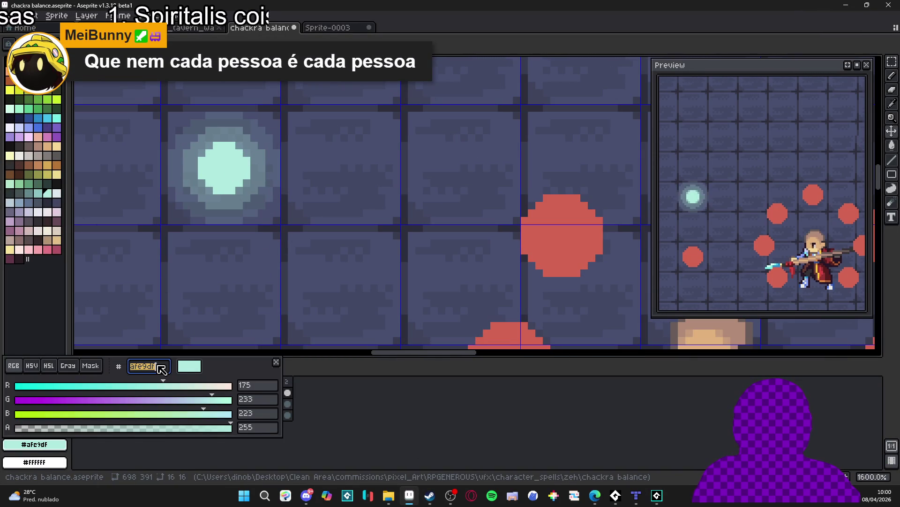
key(Escape)
drag(399, 4, 401, 231)
click(141, 407)
scroll(150, 397, down, 10)
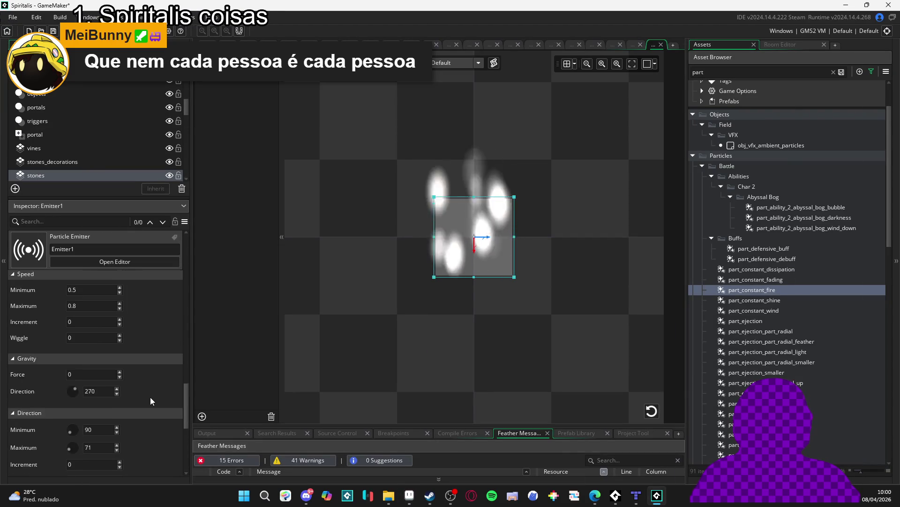
Set the middle particle colour to AFE9DF and the end colour to AFE9DF at alpha 0
click(133, 368)
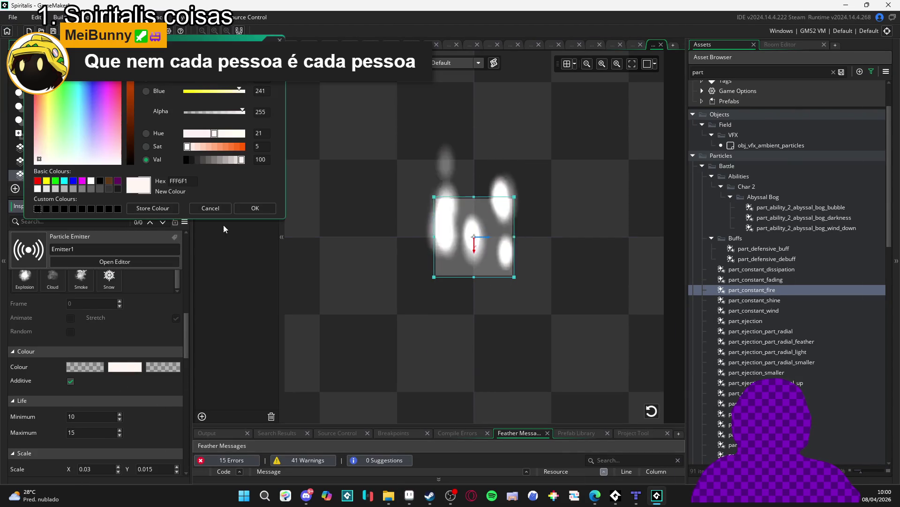
click(266, 209)
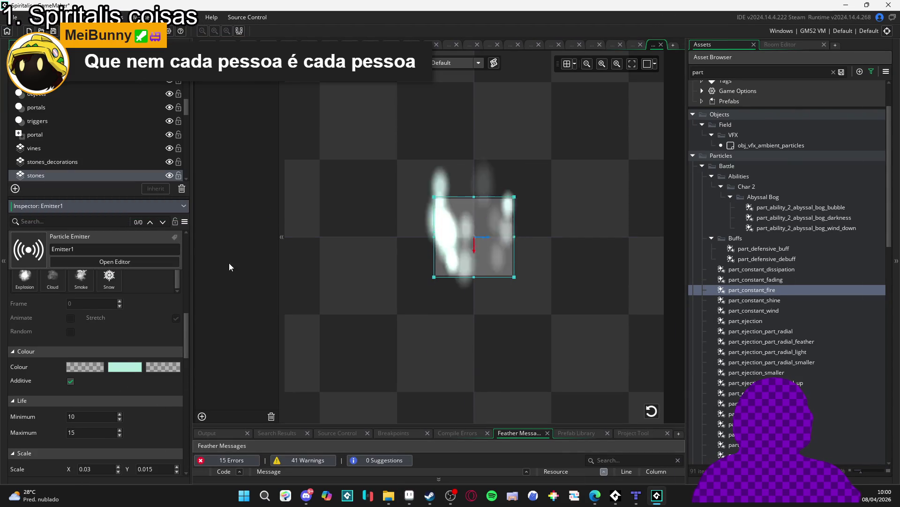
click(95, 369)
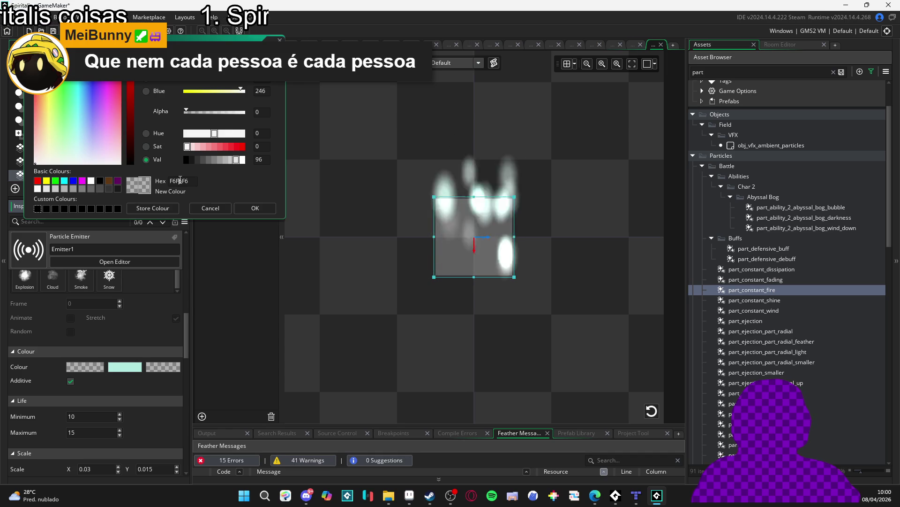
click(249, 208)
click(161, 365)
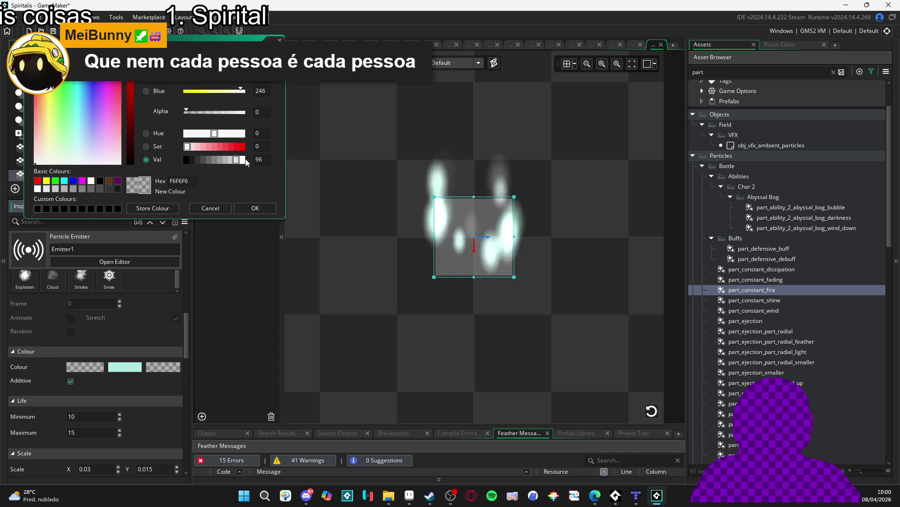
click(249, 208)
scroll(158, 323, up, 2)
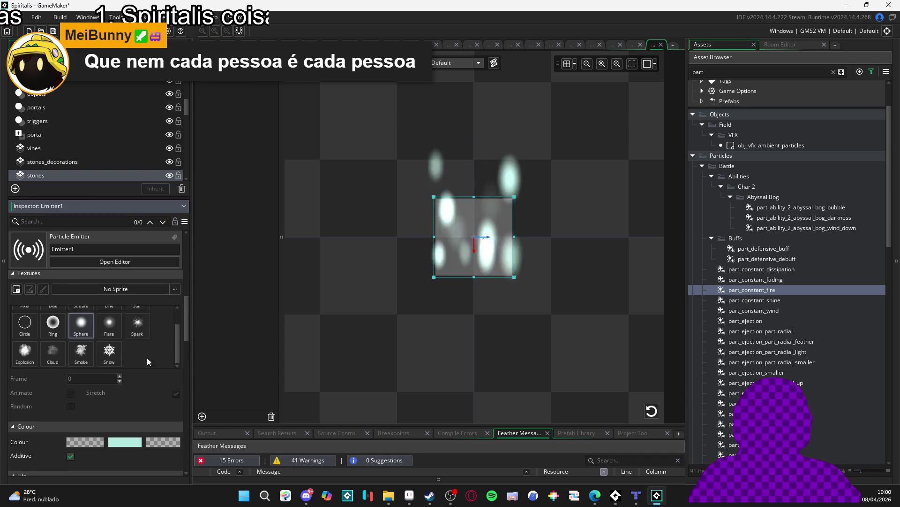
scroll(136, 399, down, 10)
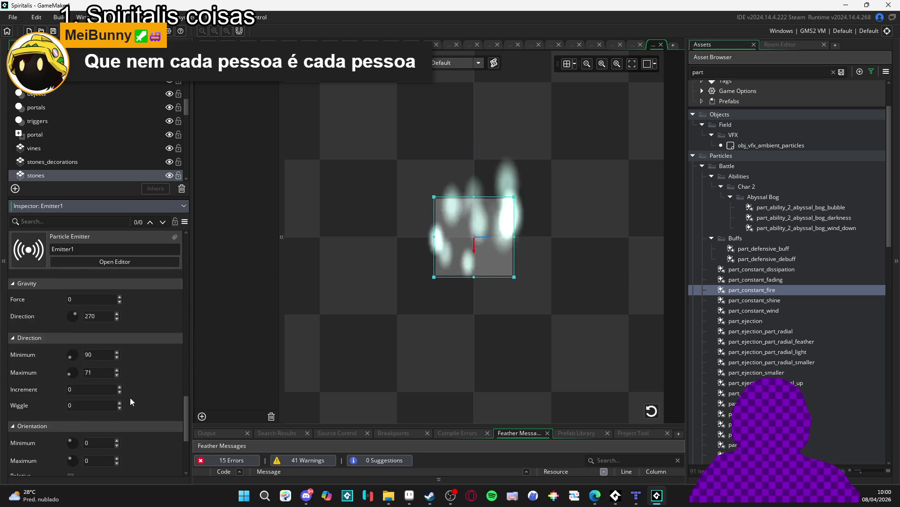
scroll(131, 394, up, 8)
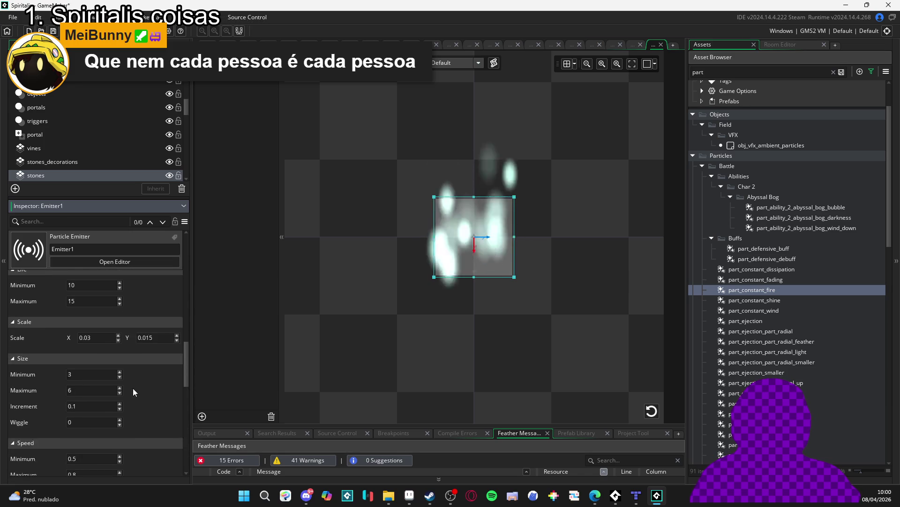
scroll(132, 396, up, 2)
click(22, 396)
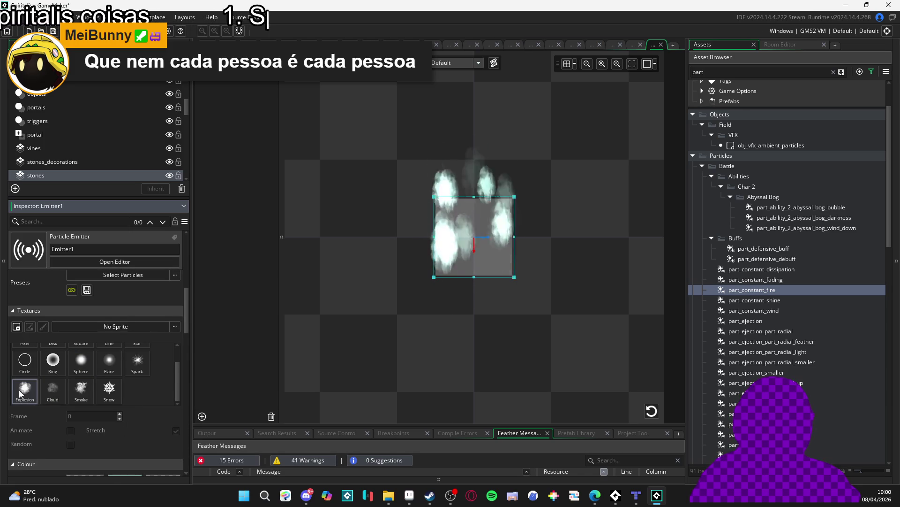
scroll(55, 390, up, 1)
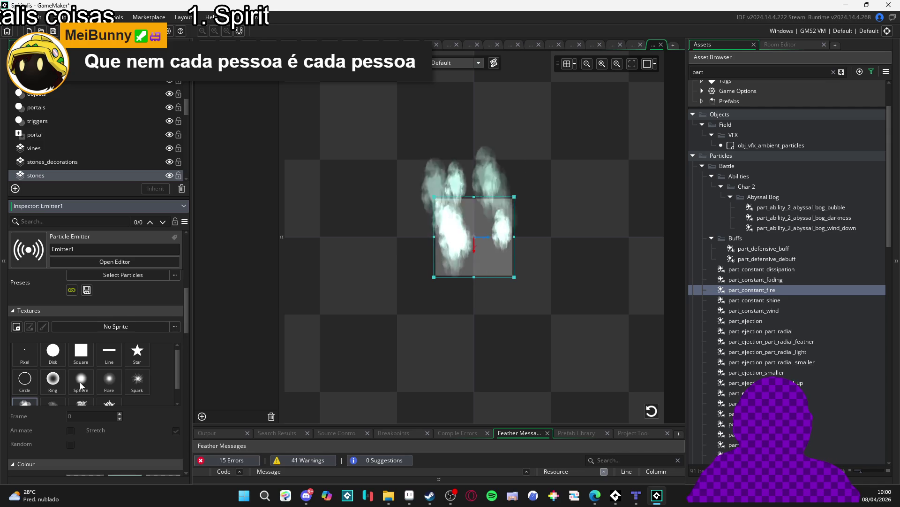
click(88, 383)
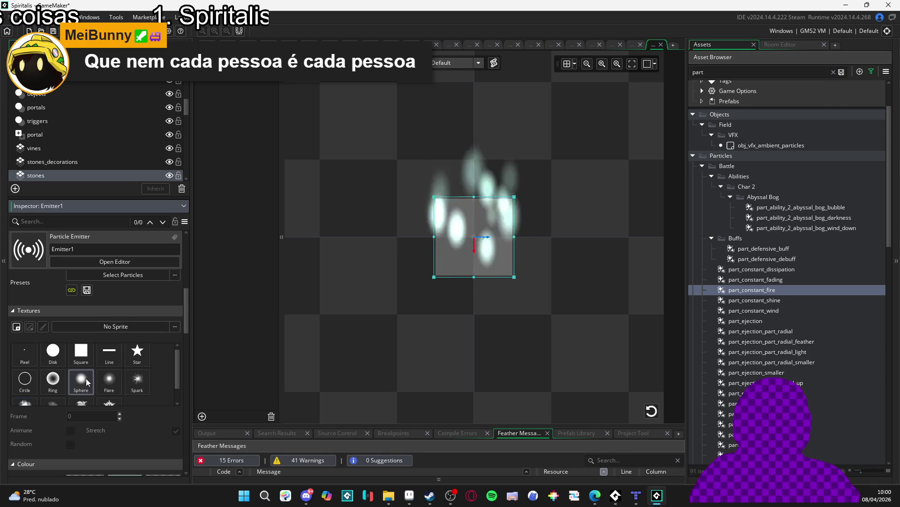
scroll(86, 378, down, 1)
scroll(157, 432, down, 12)
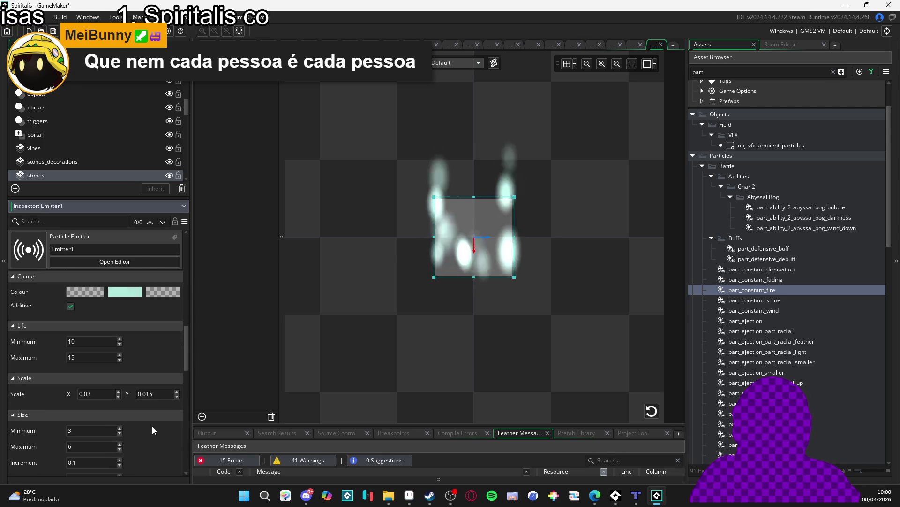
scroll(146, 424, up, 2)
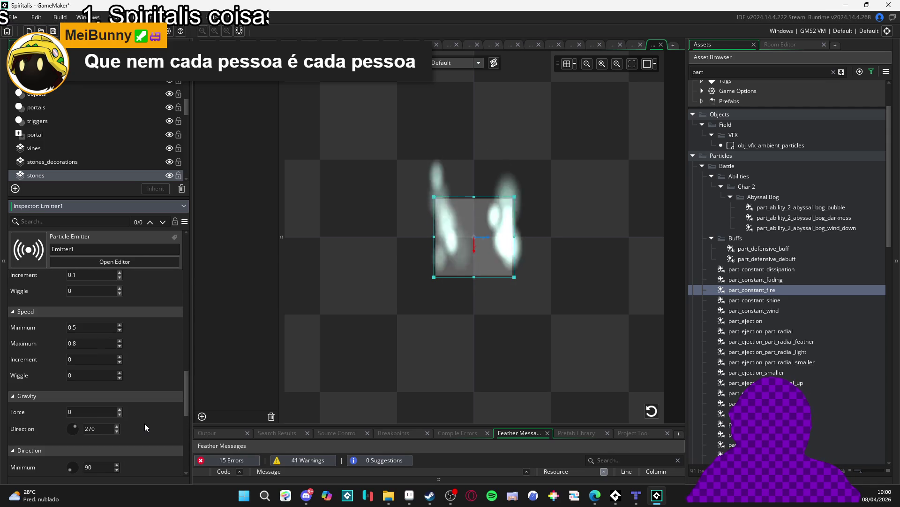
scroll(145, 423, down, 2)
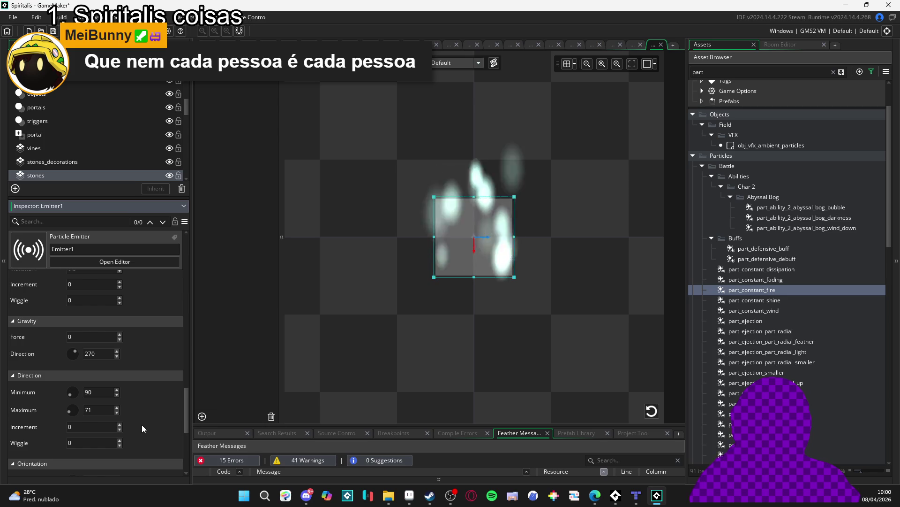
scroll(141, 424, down, 4)
scroll(141, 424, up, 6)
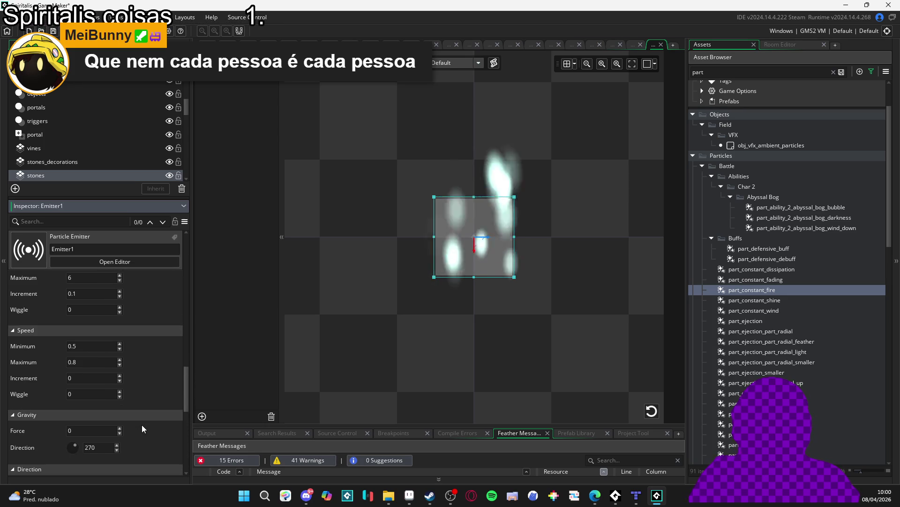
scroll(142, 424, up, 10)
scroll(142, 424, up, 5)
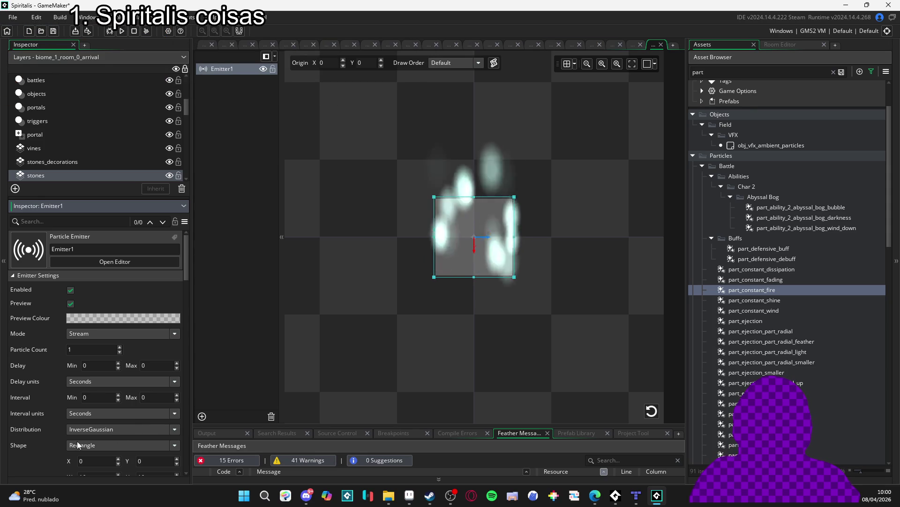
Set the particle size to minimum 1 and maximum 7, with wiggle 0
scroll(32, 429, down, 2)
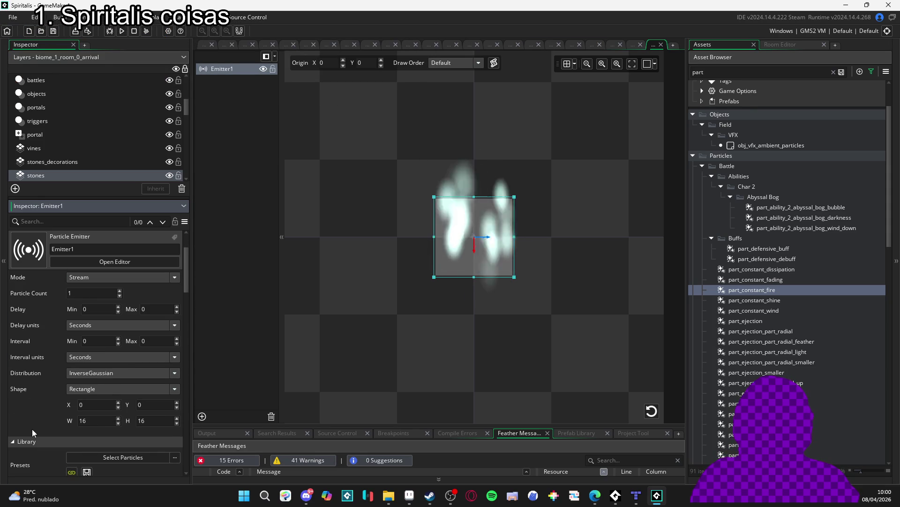
scroll(32, 429, up, 2)
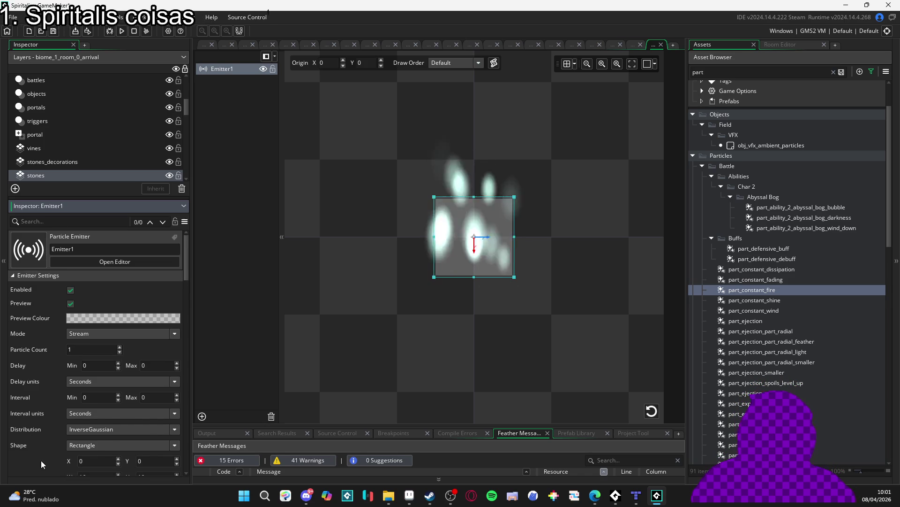
scroll(26, 408, down, 3)
scroll(24, 404, down, 10)
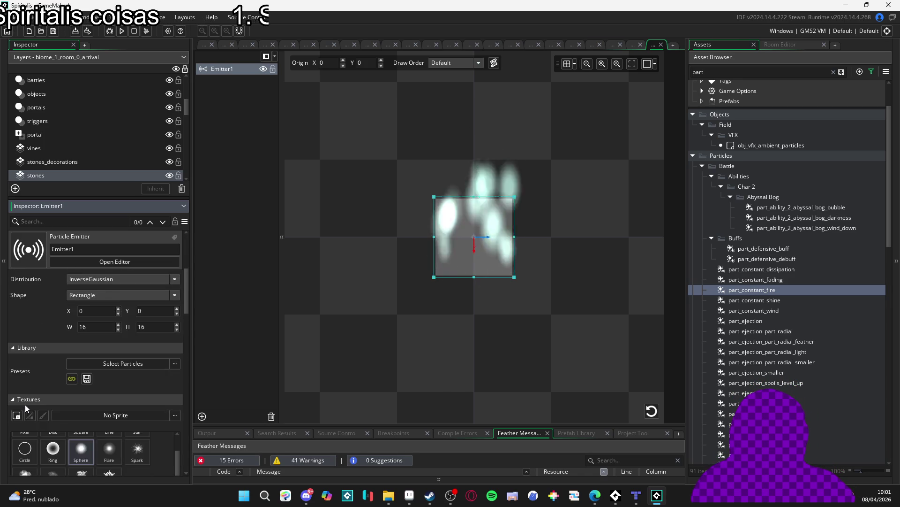
scroll(29, 406, down, 3)
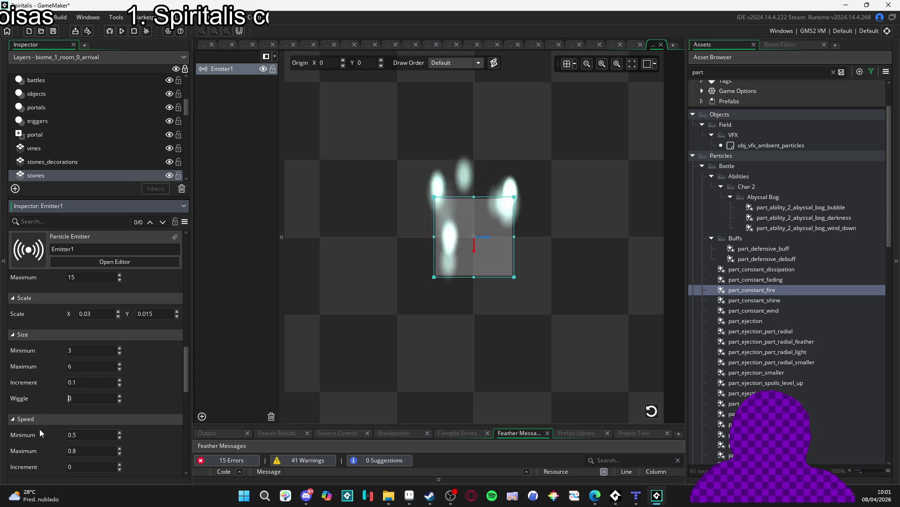
text(5)
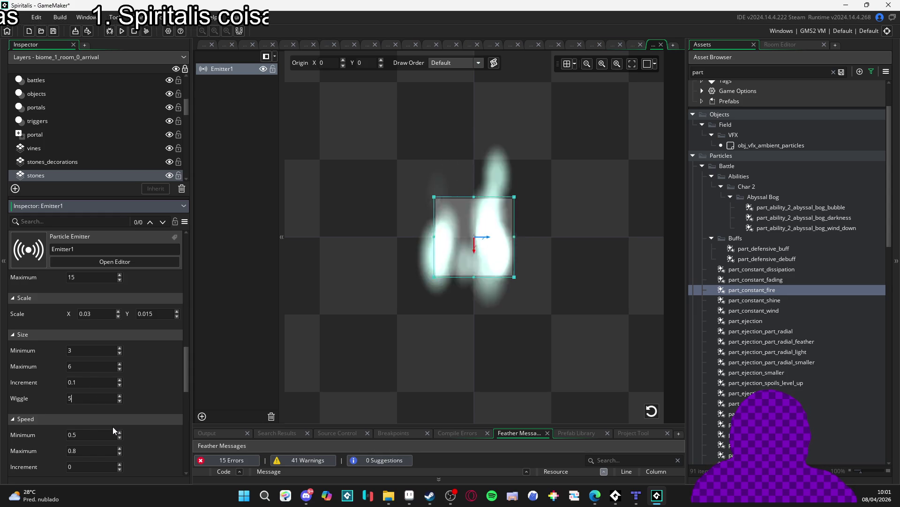
key(BackSpace)
text(0)
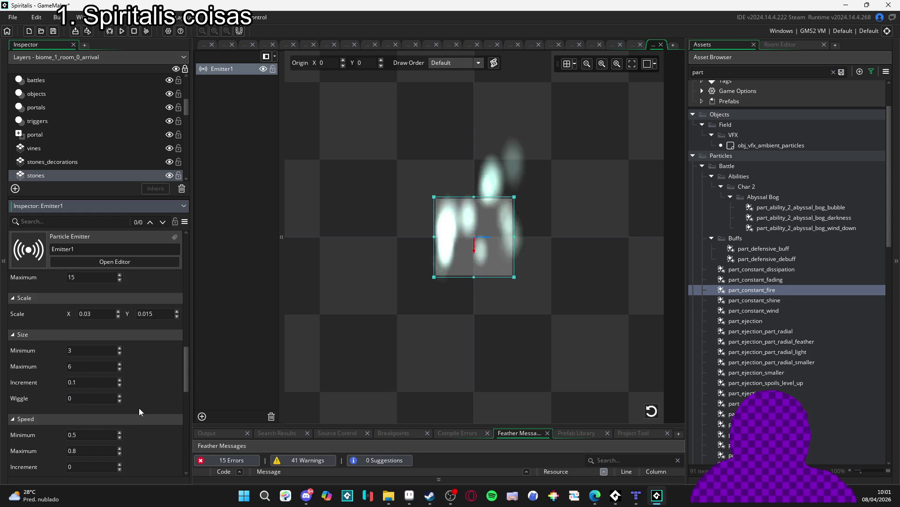
click(120, 364)
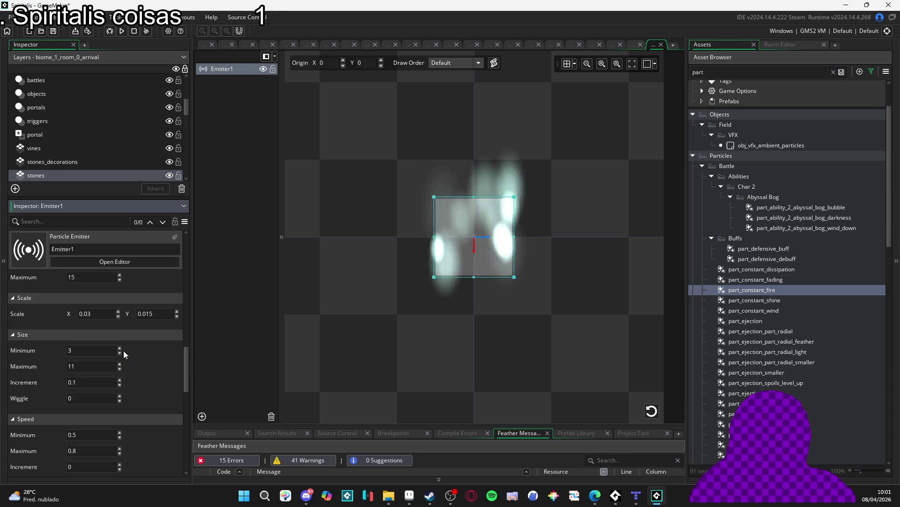
double_click(120, 353)
click(120, 369)
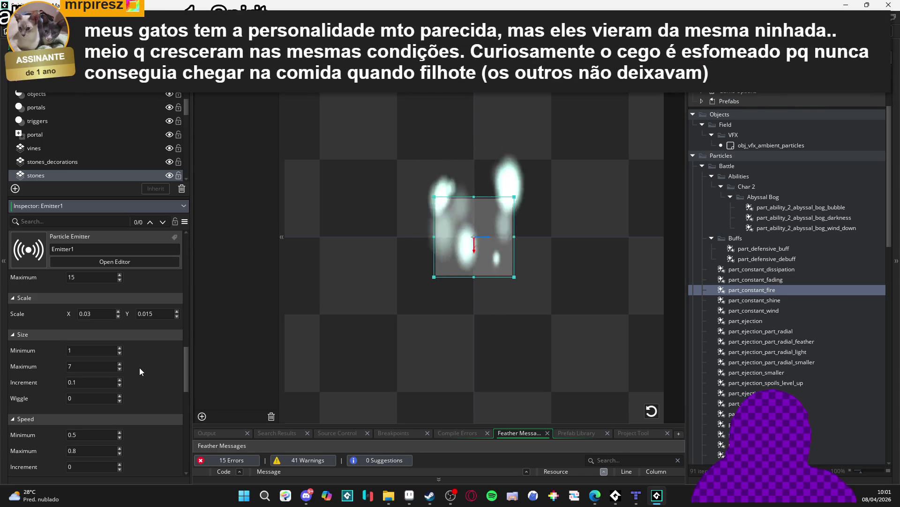
scroll(139, 367, up, 10)
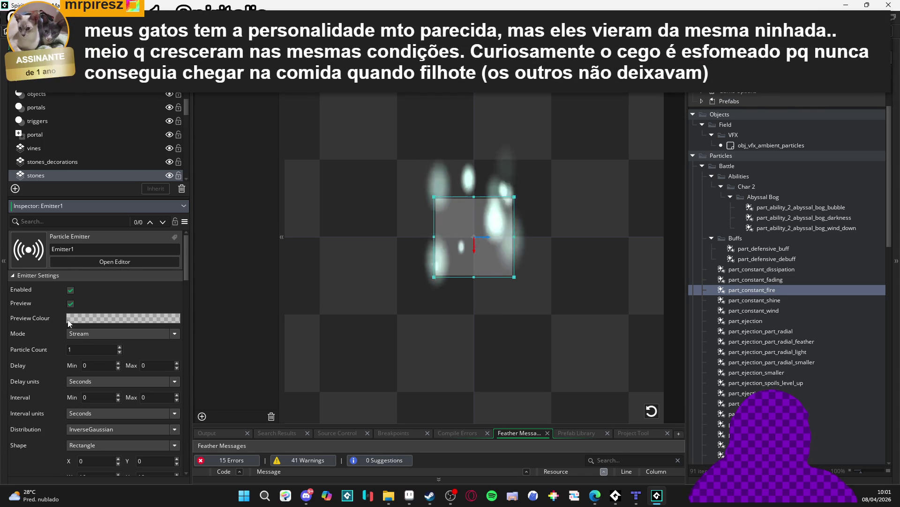
Raise the emitter's particle count to 4
click(120, 347)
click(120, 347)
click(120, 347)
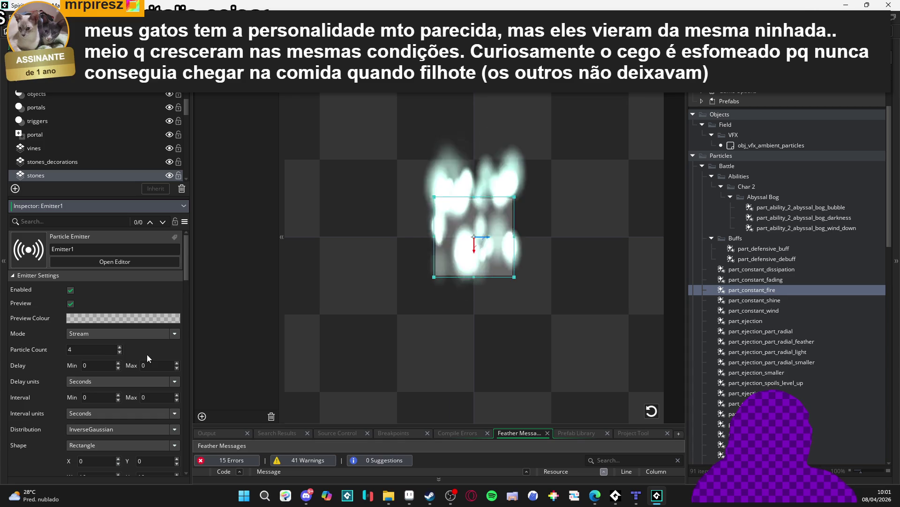
scroll(136, 350, down, 10)
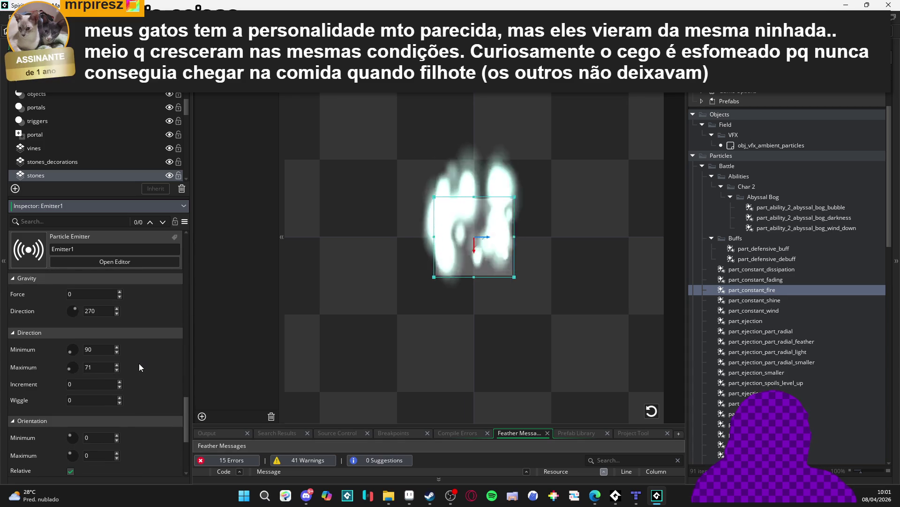
Set the size increment to -0.1 so particles shrink over their life
scroll(139, 368, down, 3)
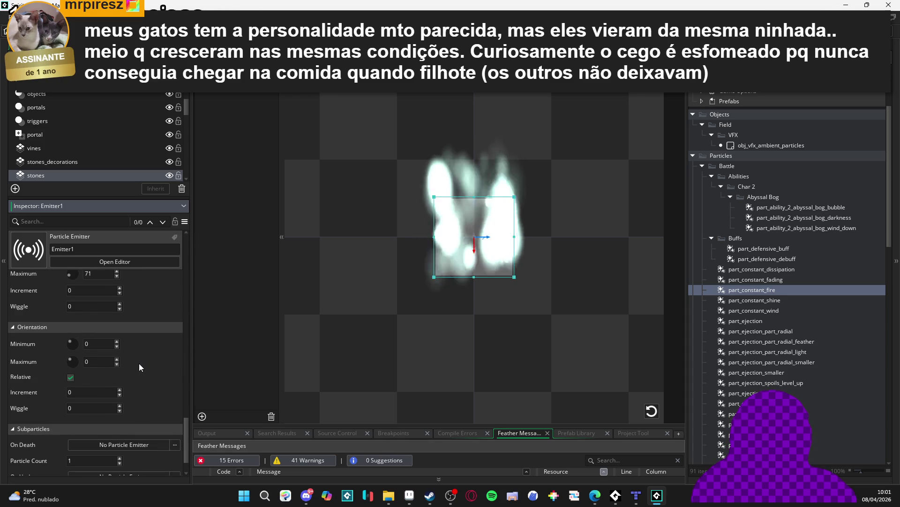
scroll(139, 364, up, 10)
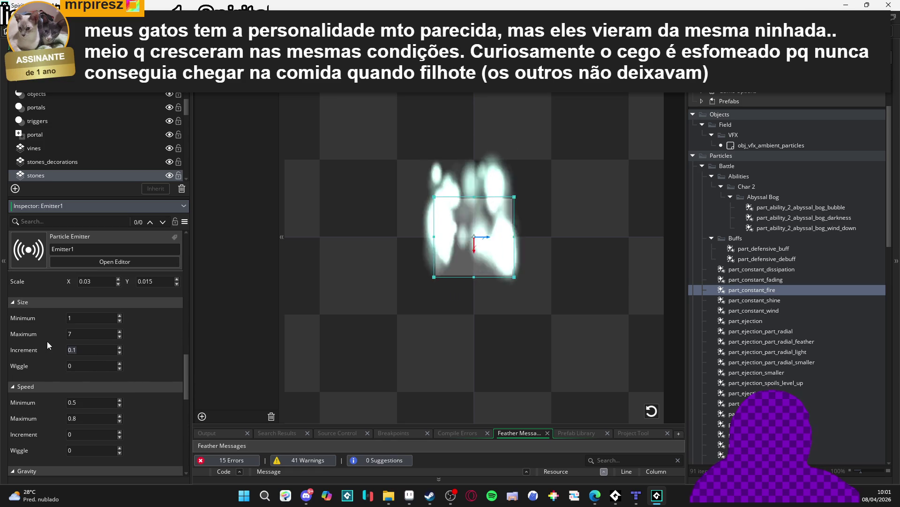
text(-0)
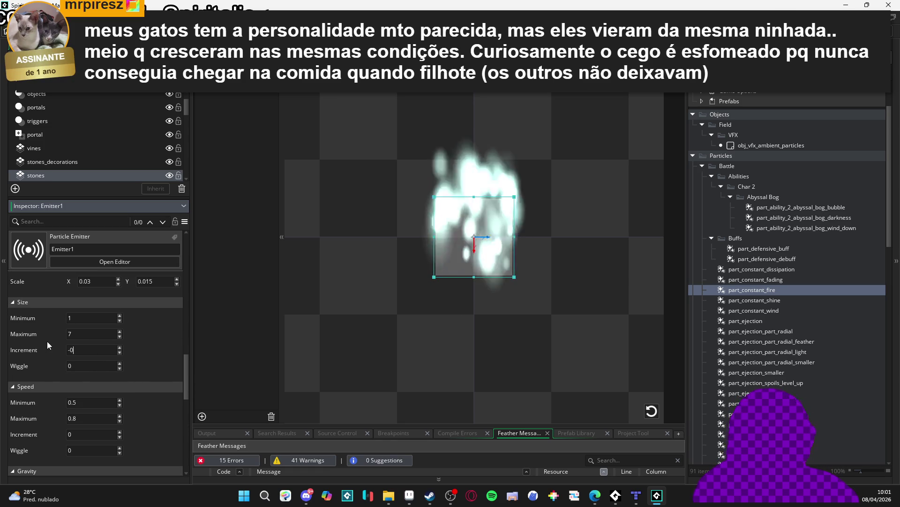
text(.1)
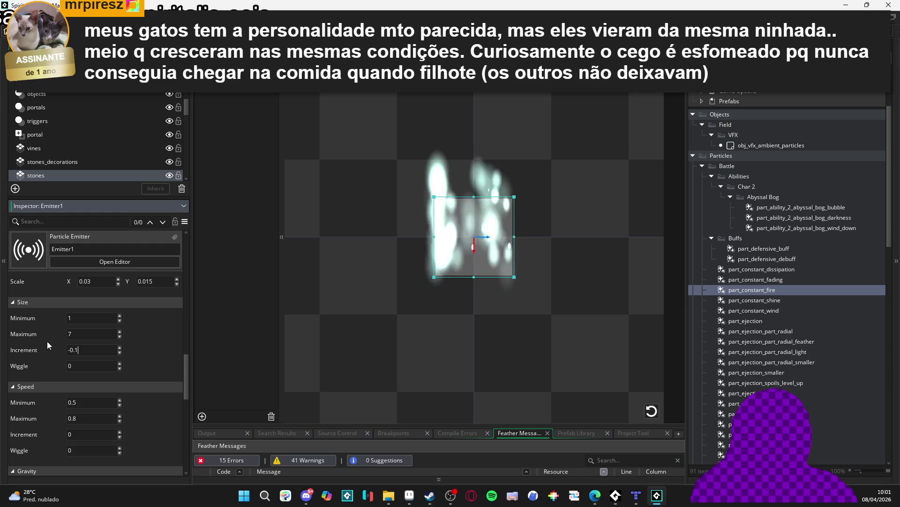
scroll(134, 398, down, 4)
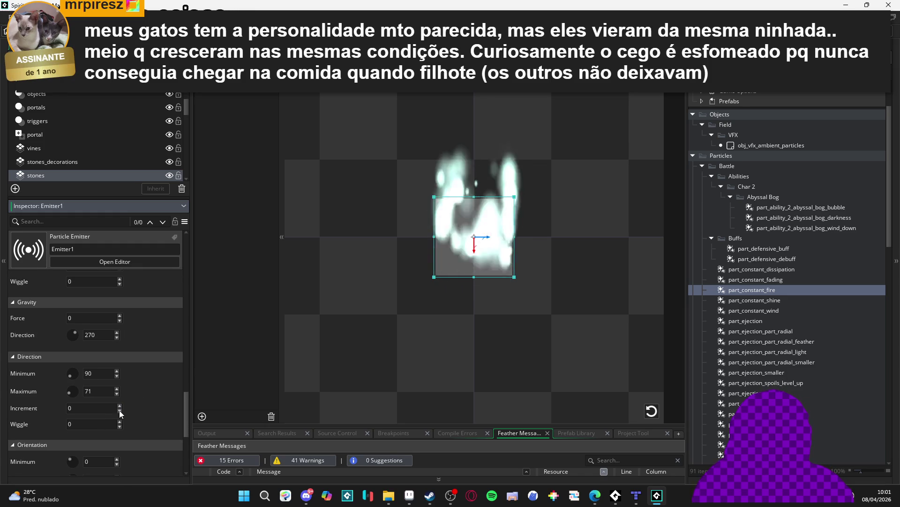
click(116, 421)
text(50)
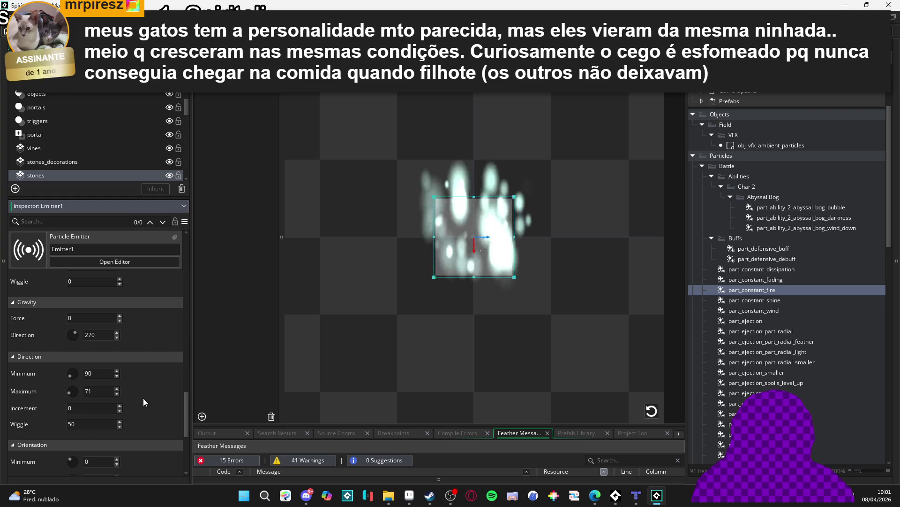
Set direction wiggle to 50 and the particle size range to 4–8
scroll(139, 404, up, 10)
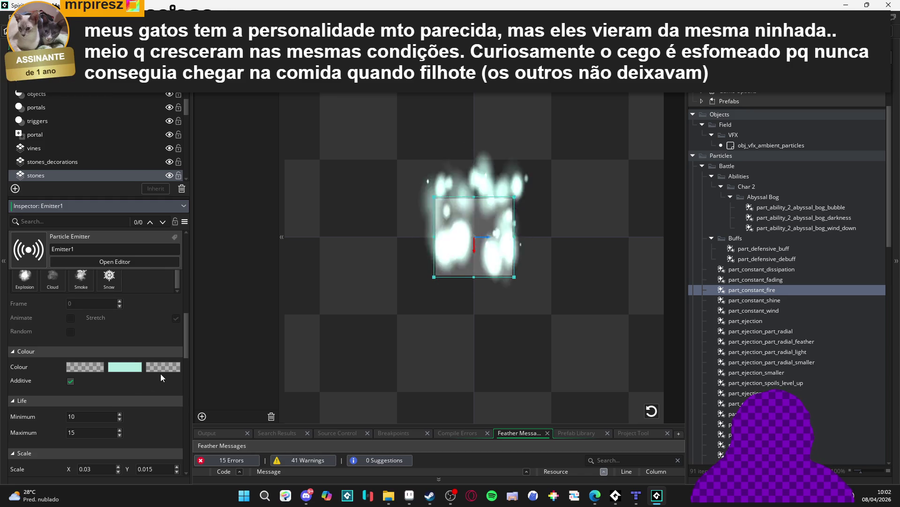
scroll(155, 389, down, 4)
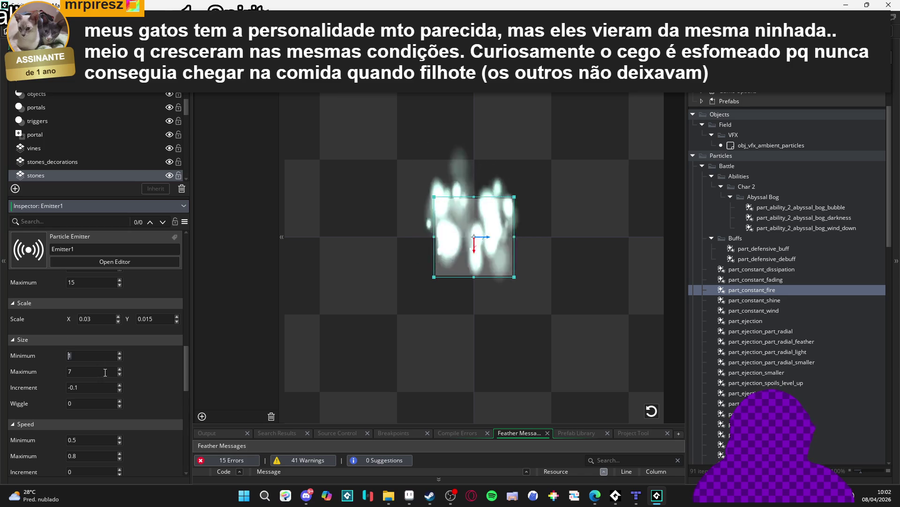
text(3)
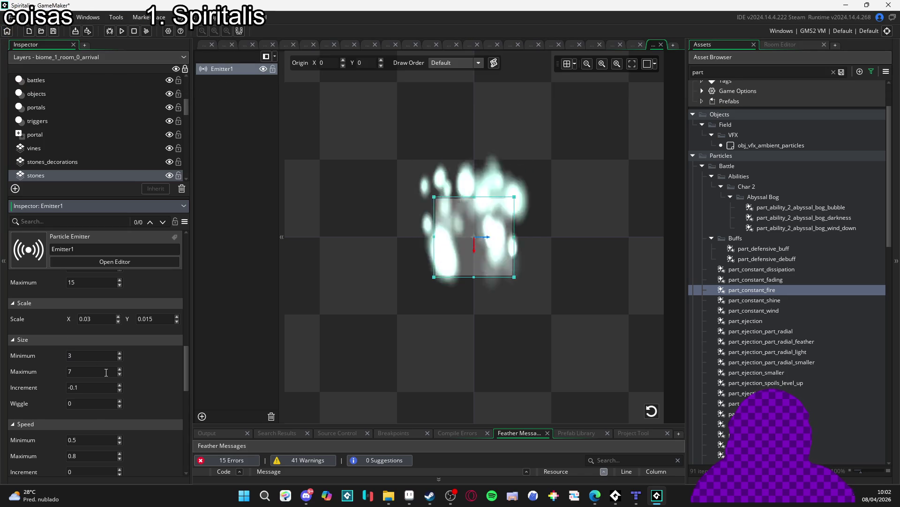
click(69, 371)
text(8)
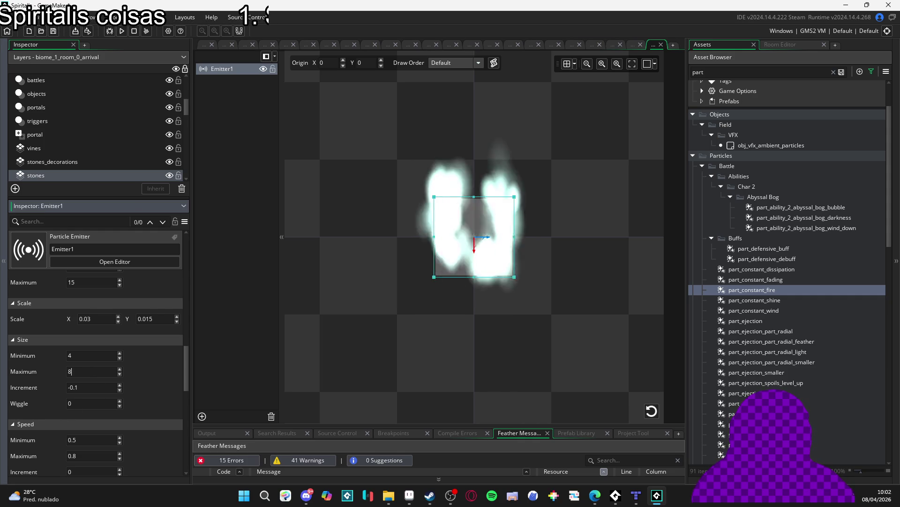
text(4)
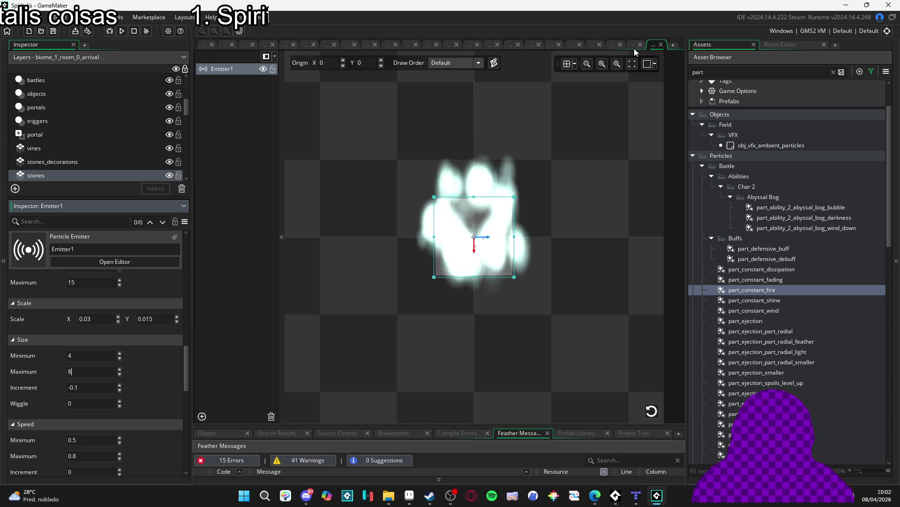
Close the unneeded particle system editor tabs, leaving only a few open
click(614, 44)
click(592, 43)
click(573, 42)
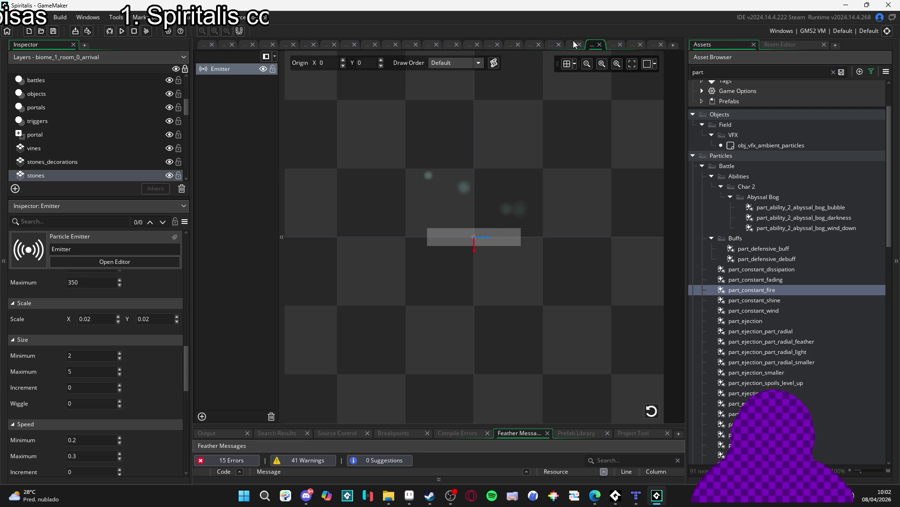
click(557, 44)
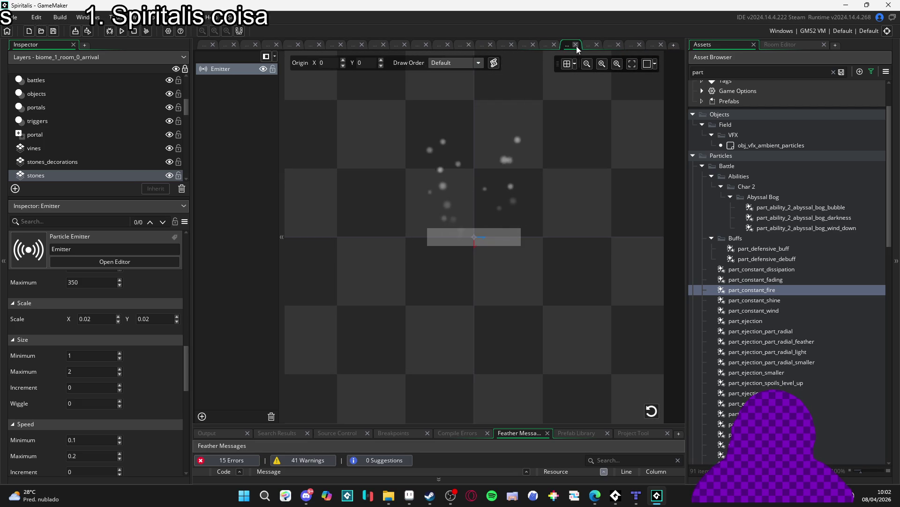
click(576, 45)
click(594, 46)
click(614, 44)
click(636, 45)
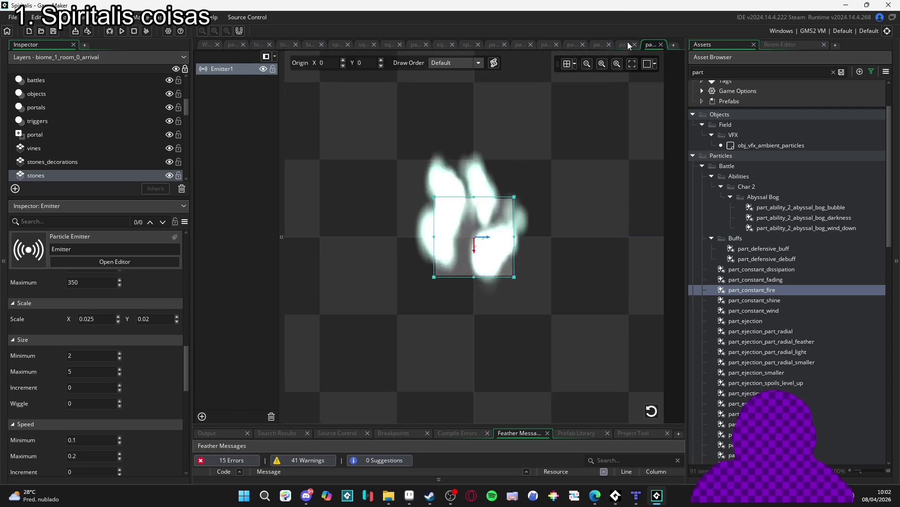
click(627, 42)
click(626, 43)
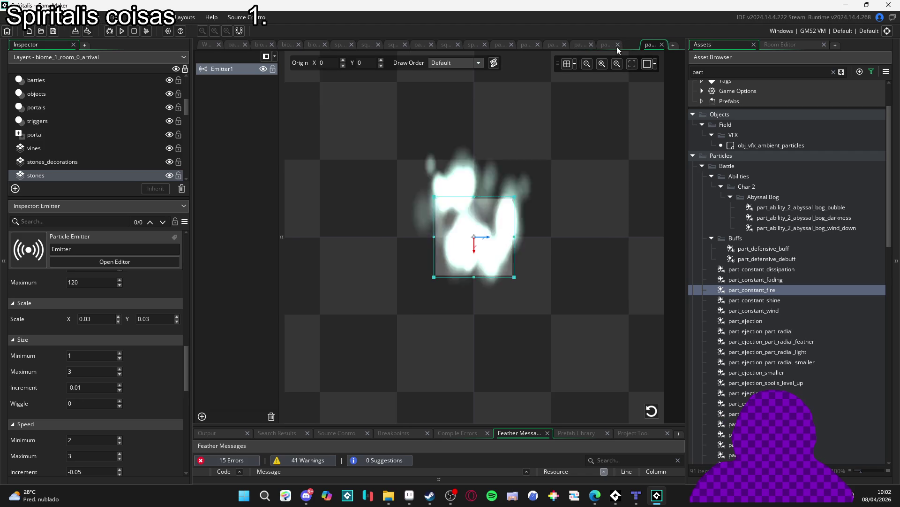
click(612, 44)
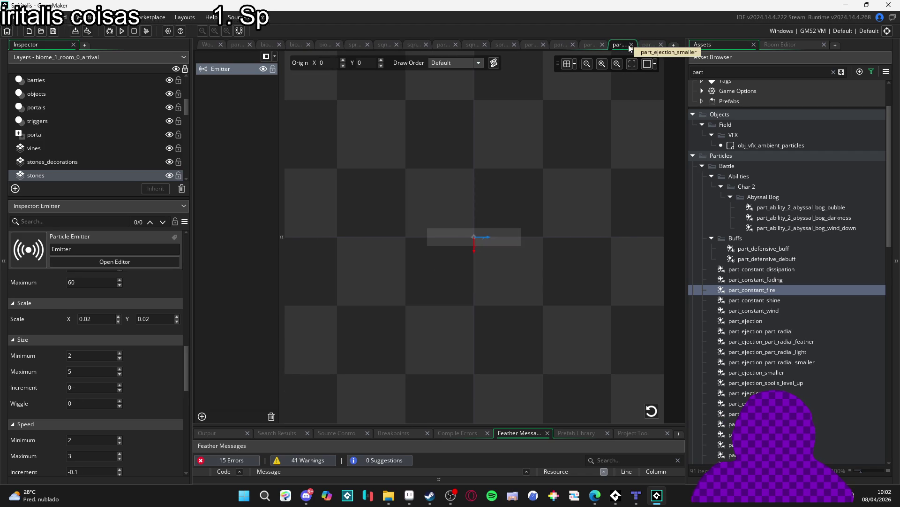
click(632, 45)
click(609, 42)
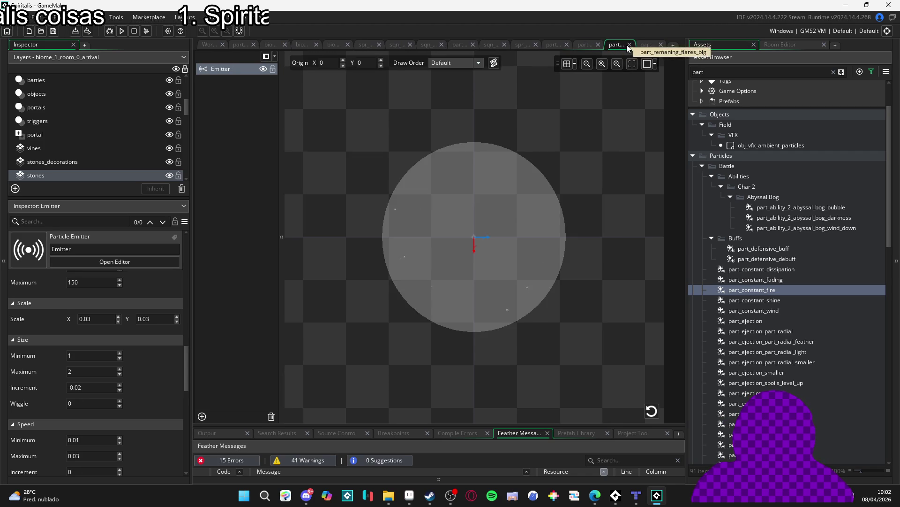
click(594, 44)
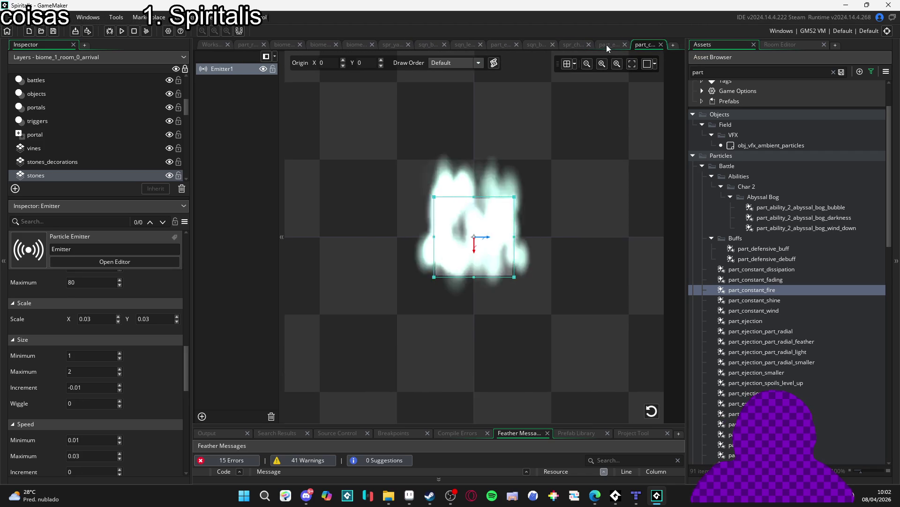
click(606, 44)
click(626, 45)
click(610, 44)
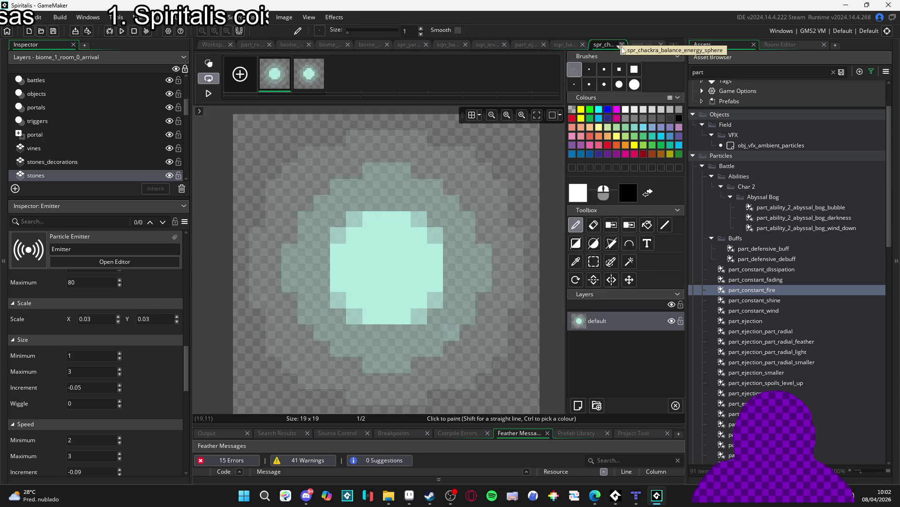
click(623, 44)
Add part_constant_fire particles to the chakra balance sequence and nudge the emitter slightly right
click(604, 44)
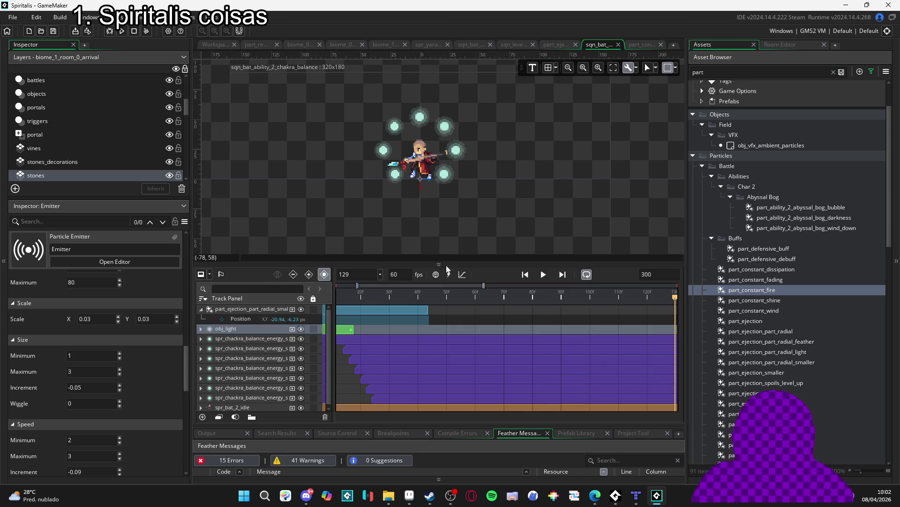
mouse_move(780, 294)
mouse_down()
mouse_move(376, 192)
mouse_move(398, 177)
mouse_up()
scroll(405, 174, up, 4)
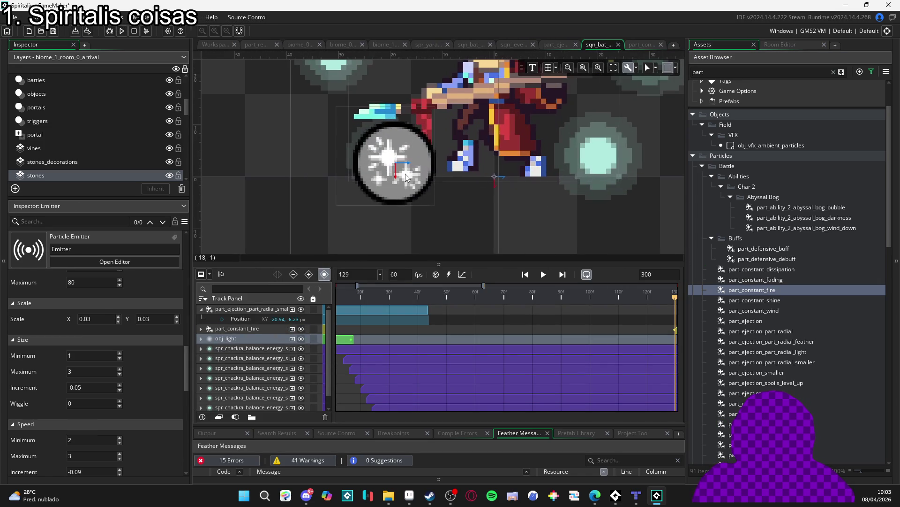
click(404, 166)
drag(403, 167, 410, 166)
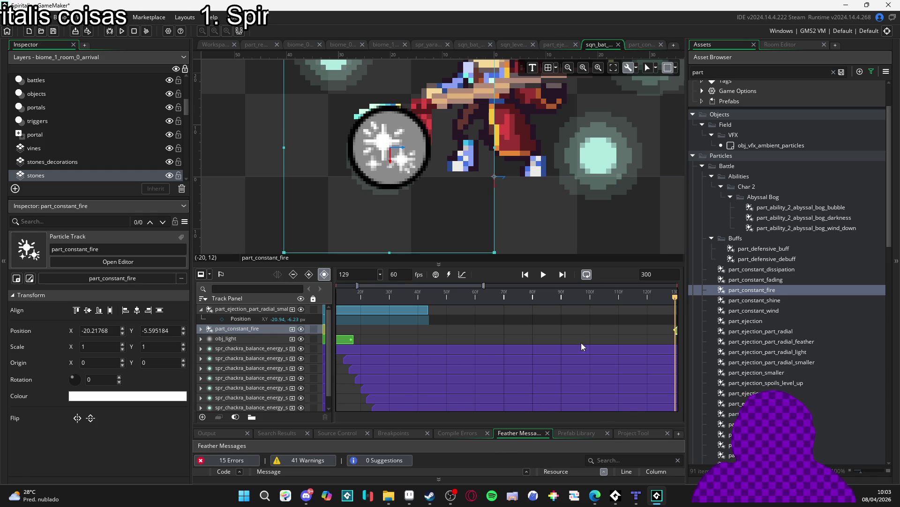
Start the fire track near frame 10 and move it to the top of the track list
scroll(586, 342, right, 3)
drag(608, 319, 396, 319)
scroll(640, 346, left, 6)
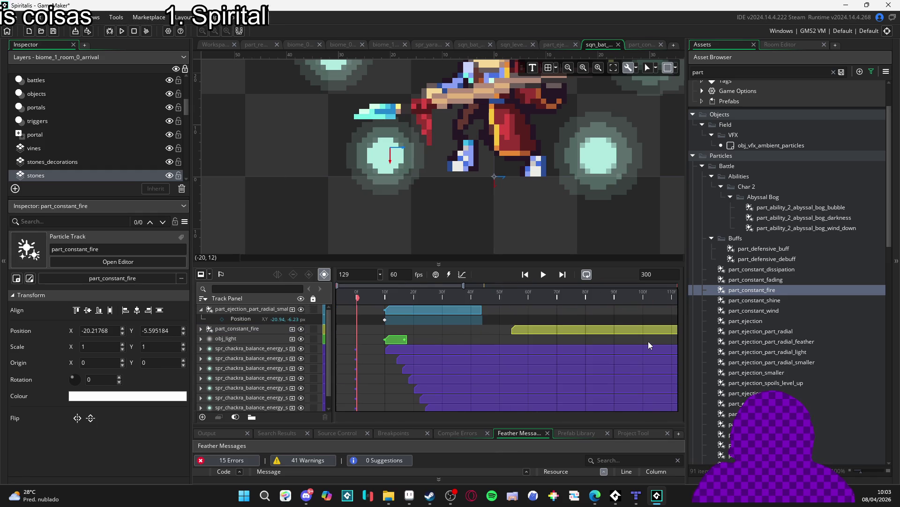
drag(572, 330, 434, 333)
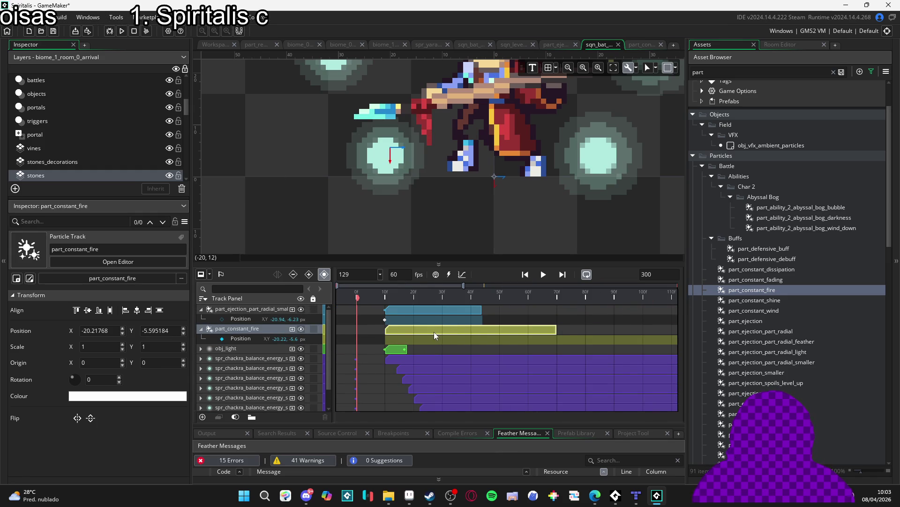
click(200, 329)
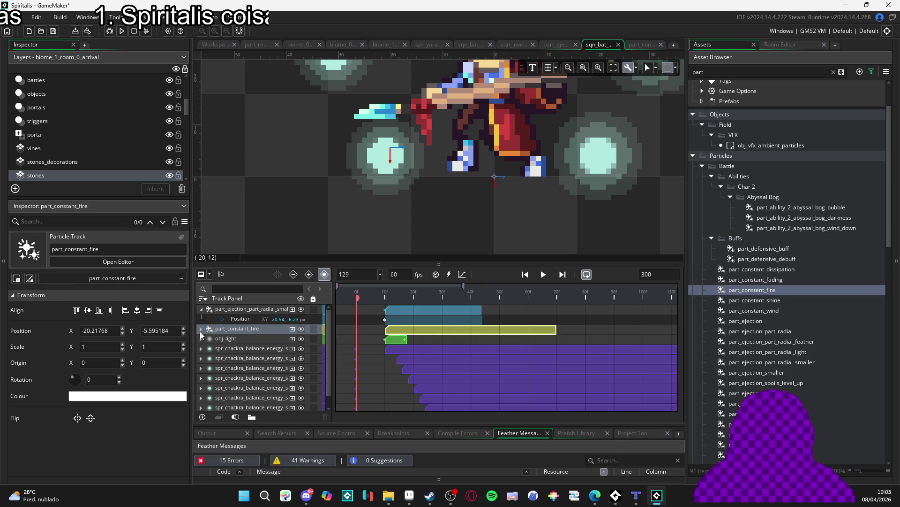
mouse_move(228, 330)
mouse_down()
mouse_move(235, 310)
mouse_move(225, 311)
mouse_up()
click(201, 319)
Stretch the fire track to frame 176 and preview the sequence playback
key(space)
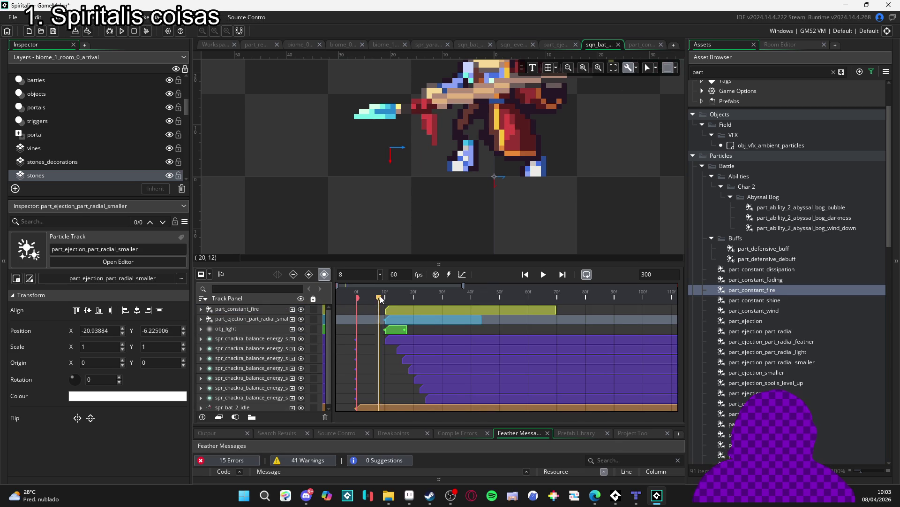
scroll(406, 216, down, 5)
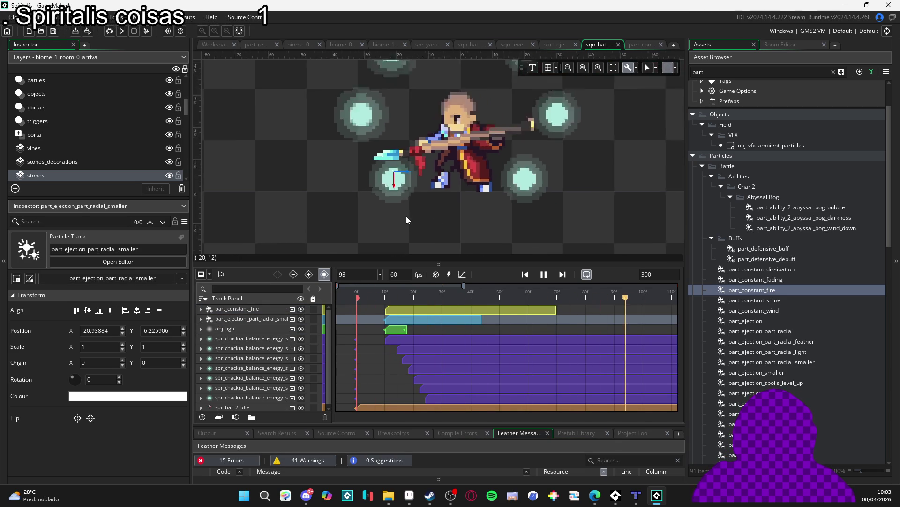
key(space)
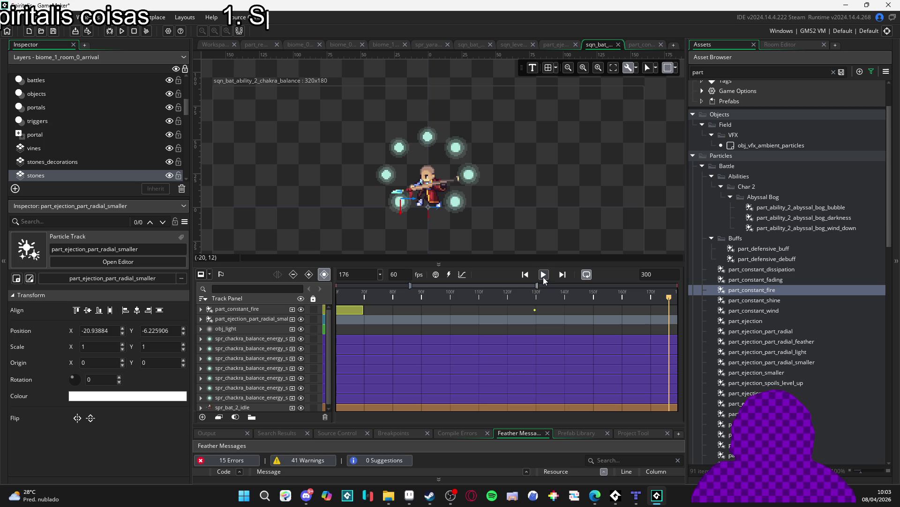
drag(363, 309, 666, 309)
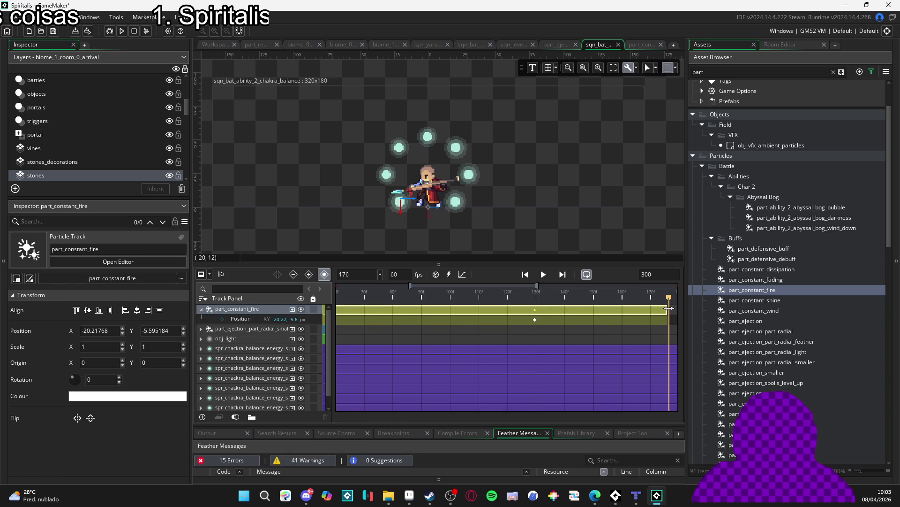
key(space)
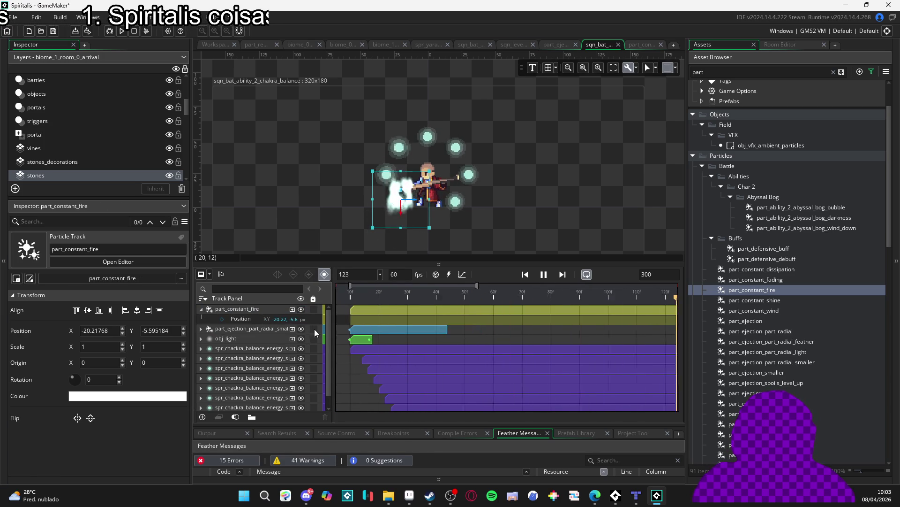
key(space)
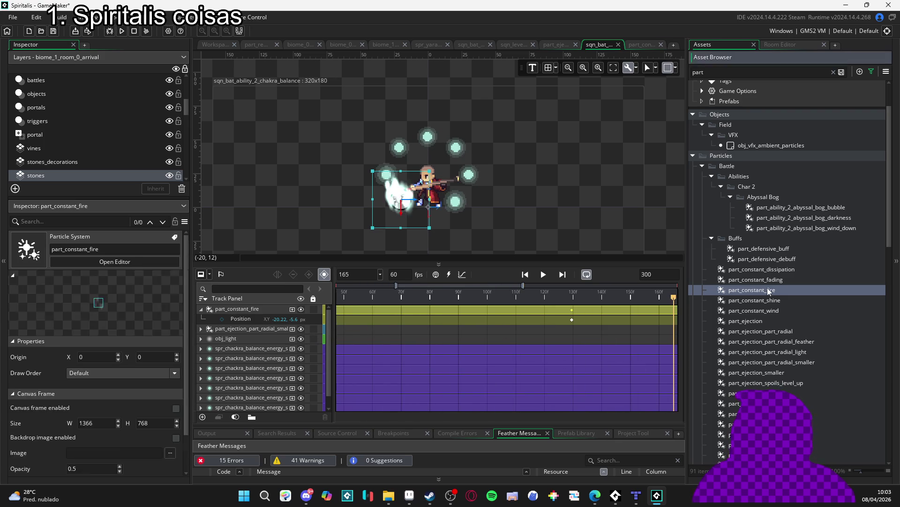
Open part_constant_fire and set Emitter1's area width and height to 8 instead of 16
double_click(768, 289)
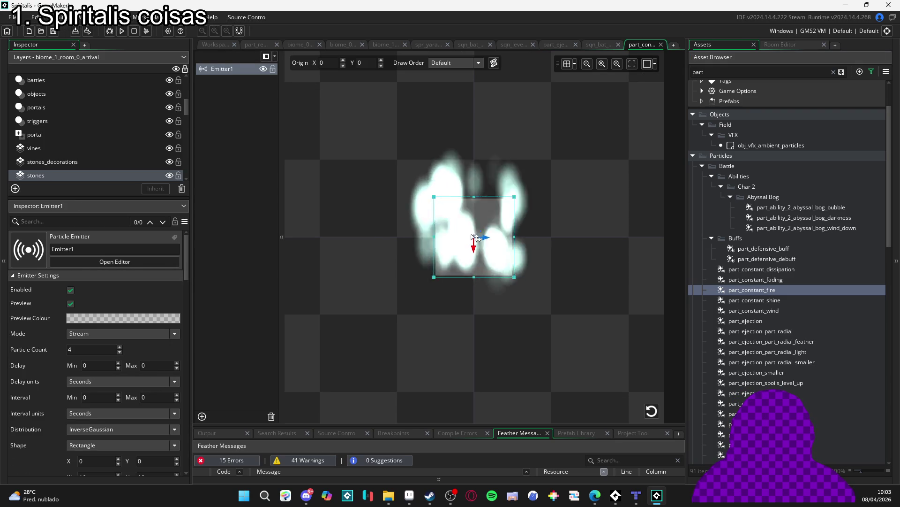
click(745, 291)
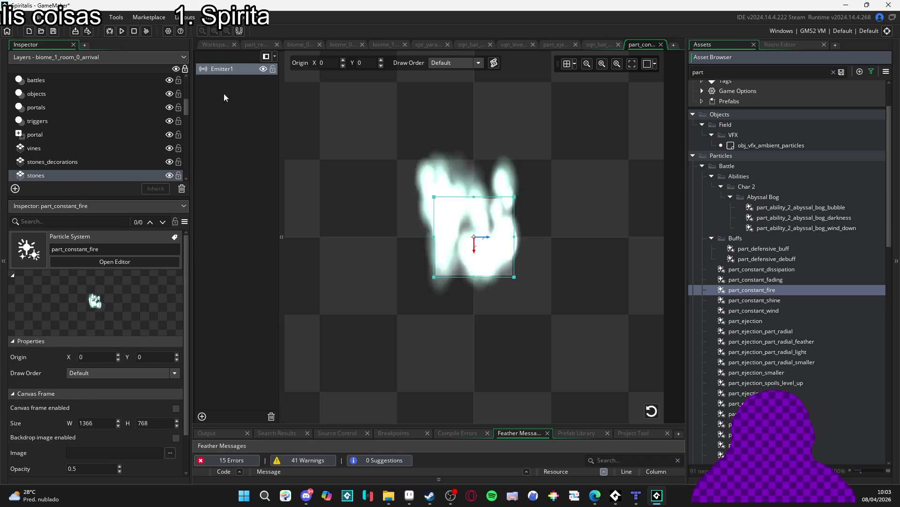
click(219, 70)
scroll(58, 351, down, 3)
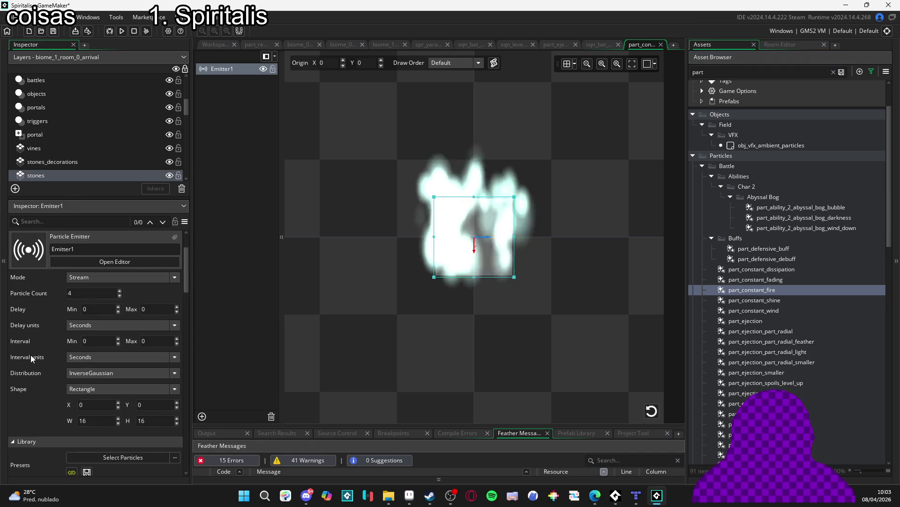
double_click(99, 418)
text(8)
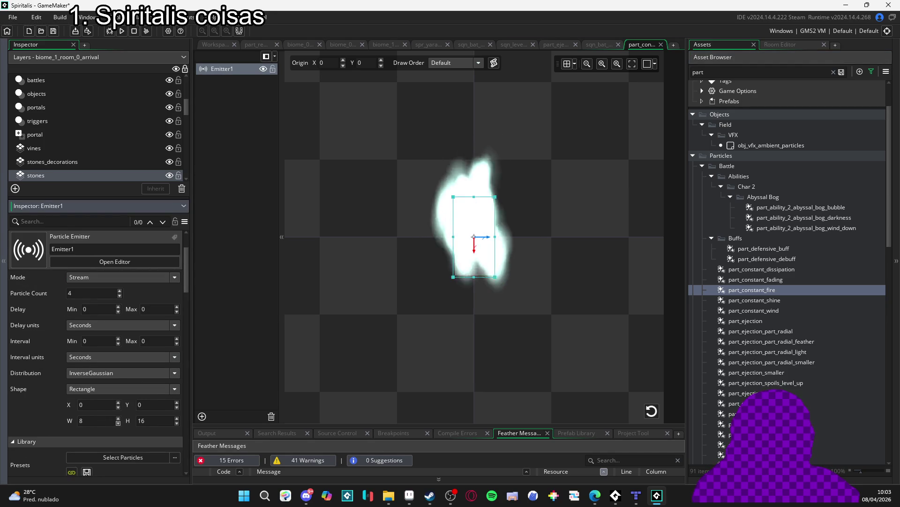
double_click(141, 420)
text(8)
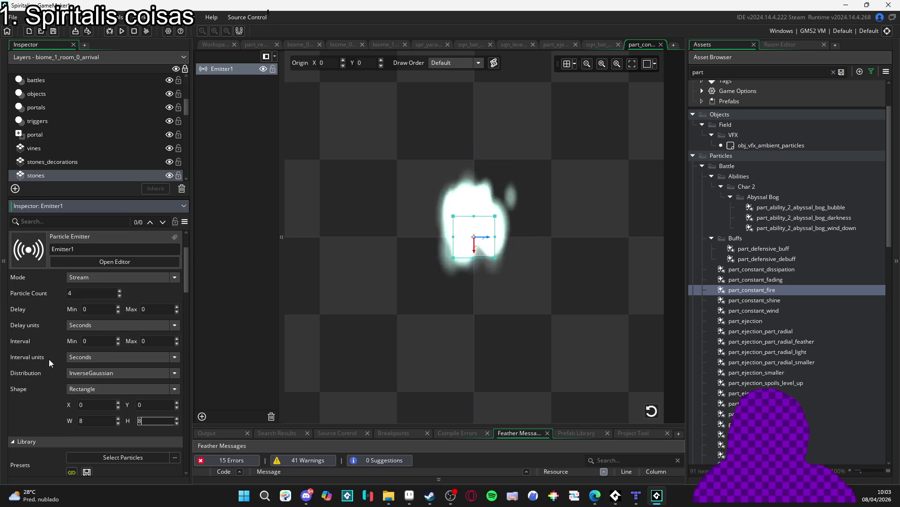
scroll(38, 367, down, 10)
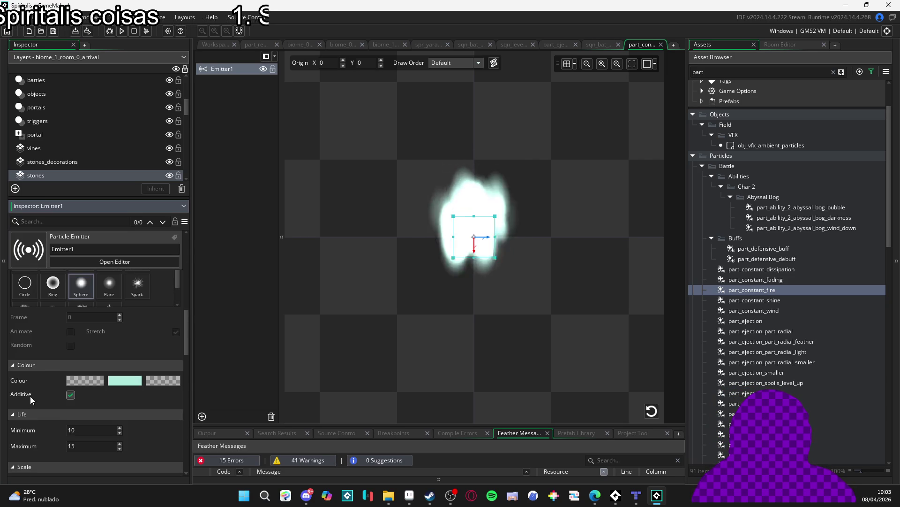
scroll(29, 396, down, 5)
Set Emitter1's Scale Y to 0.03 and the particle size range to 2–3
click(159, 390)
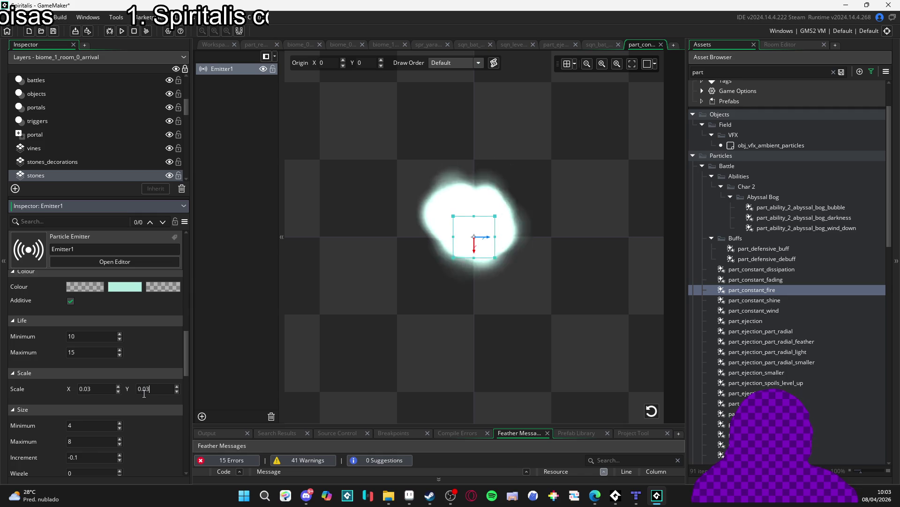
click(69, 425)
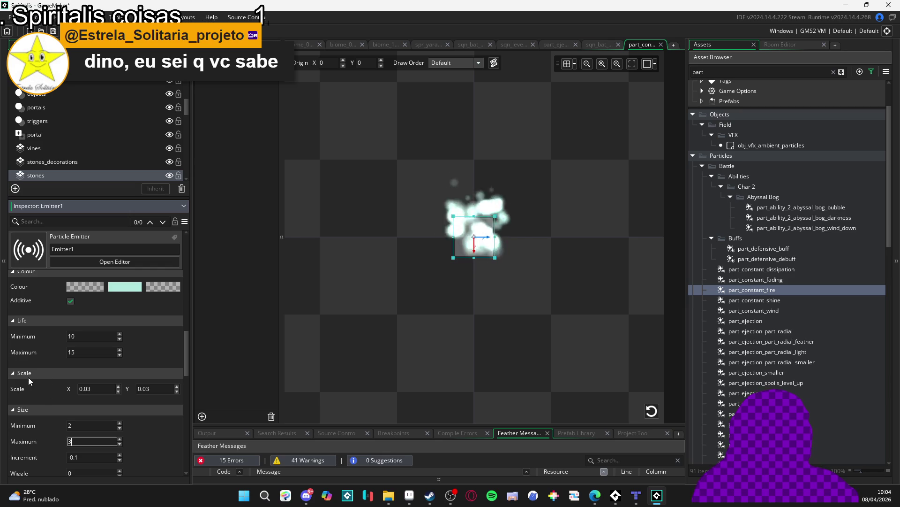
scroll(51, 377, down, 5)
Set the particle speed range to 0.1–0.3 and the maximum life to 200
click(73, 397)
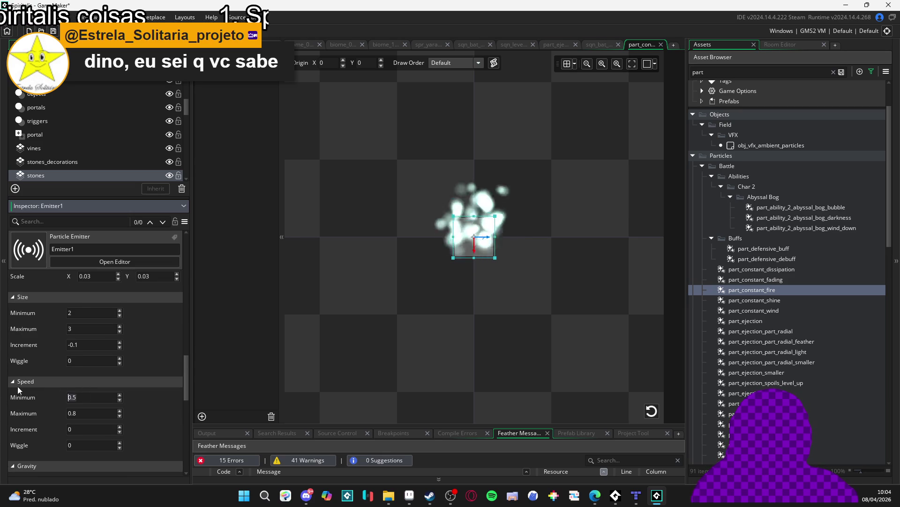
key(Home)
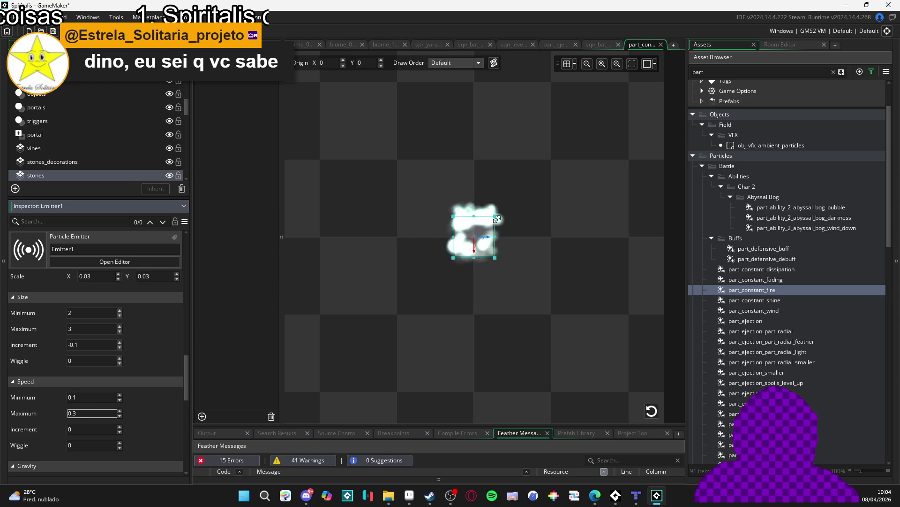
drag(497, 219, 481, 231)
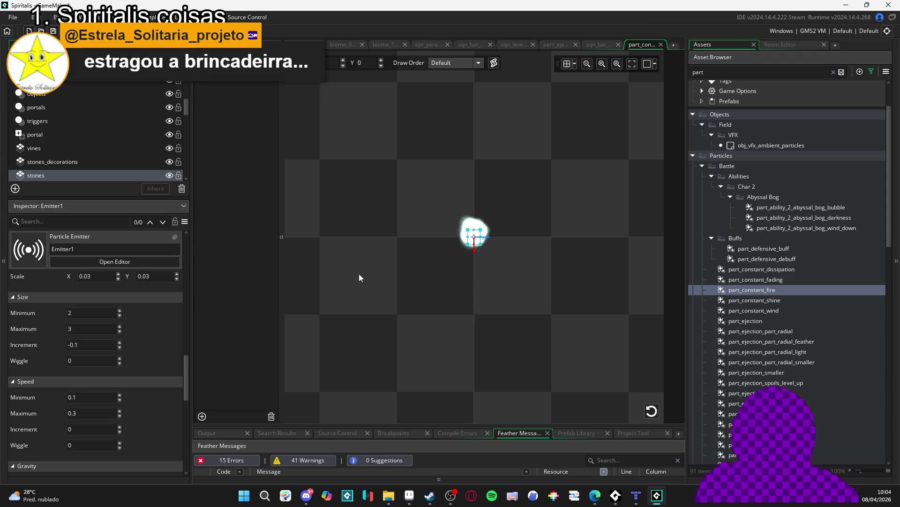
scroll(133, 378, up, 3)
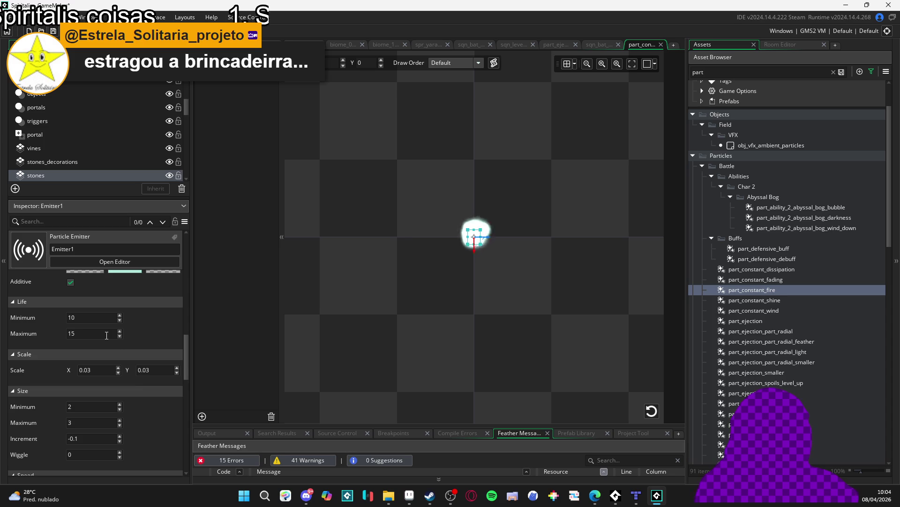
click(107, 335)
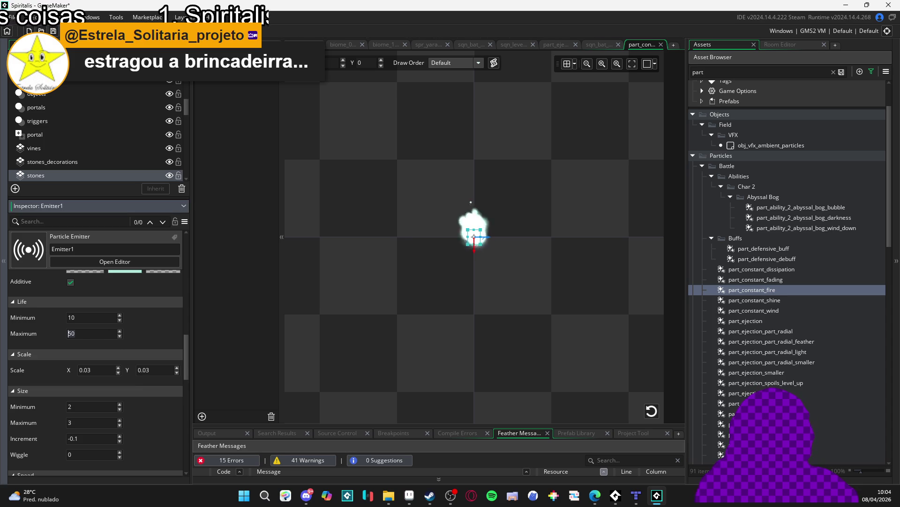
text(0)
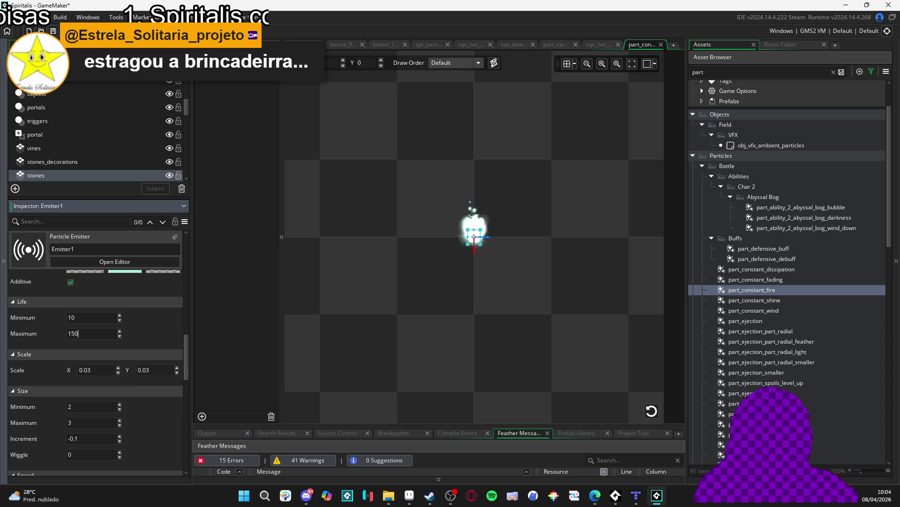
key(Home)
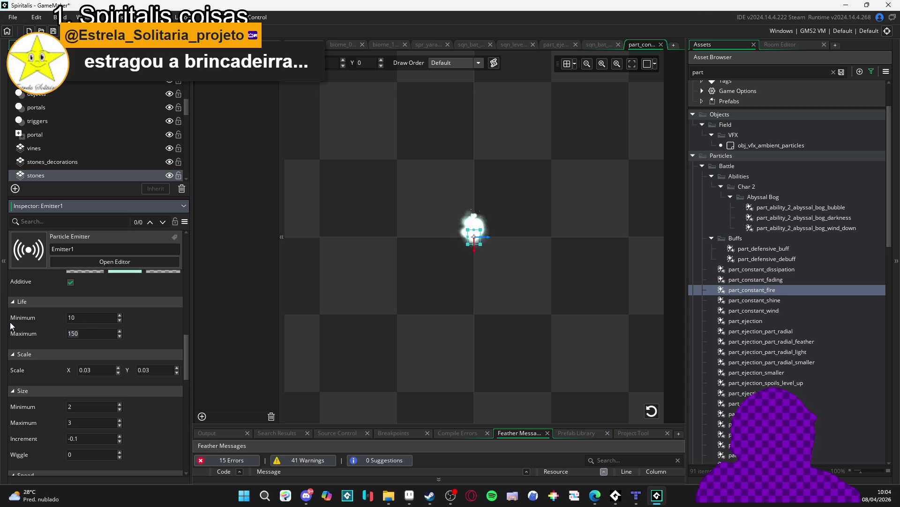
key(Delete)
key(Delete)
key(Delete)
text(200)
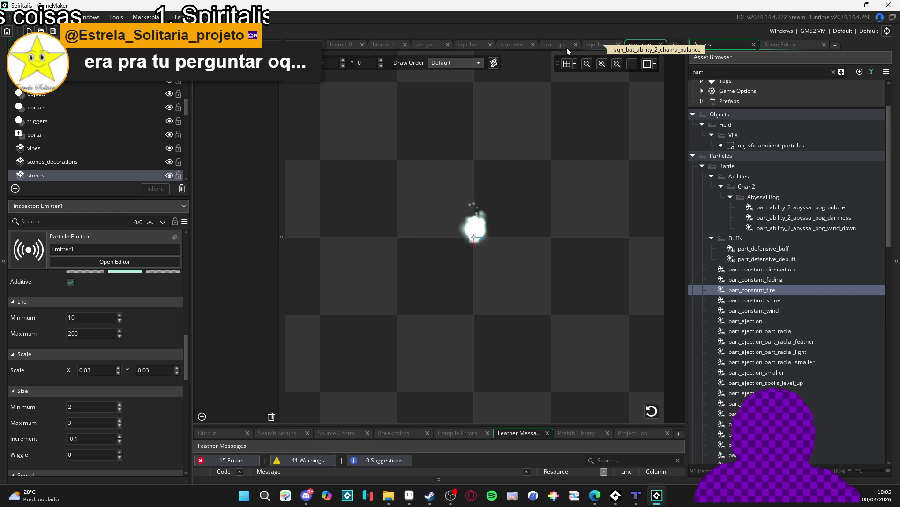
scroll(141, 402, down, 5)
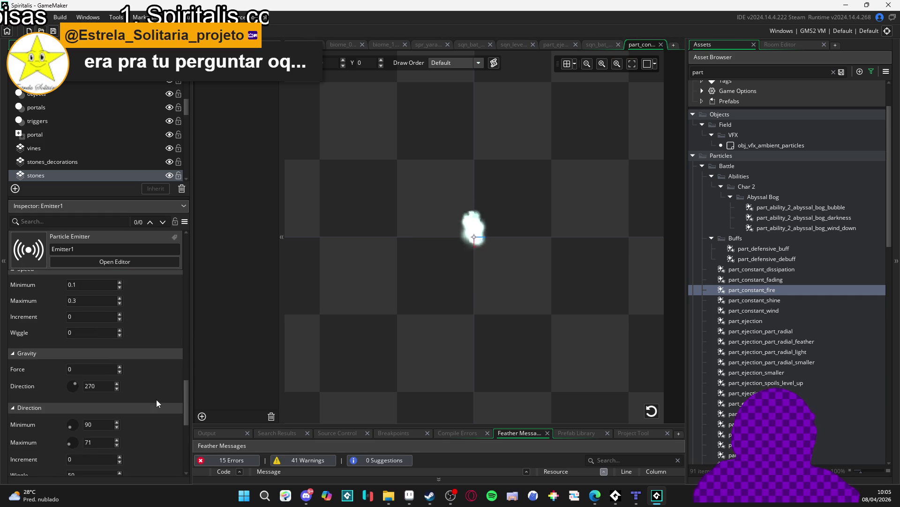
scroll(156, 399, up, 2)
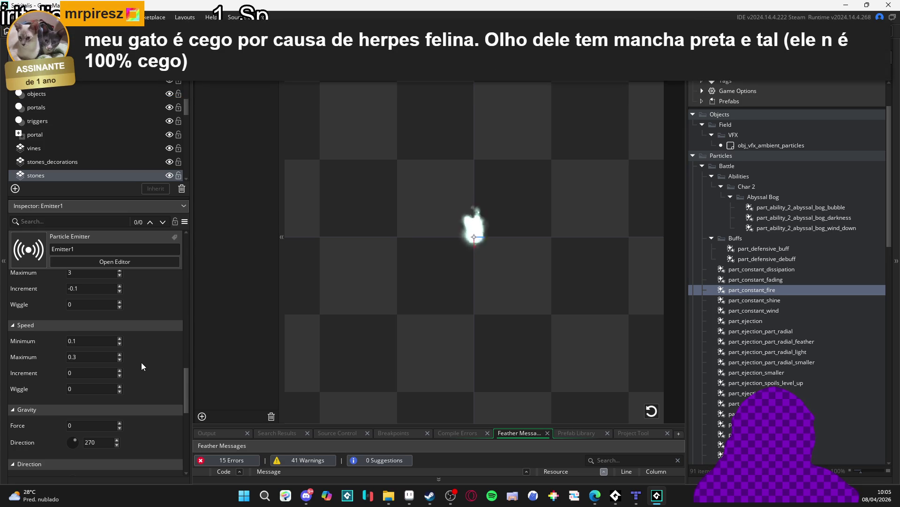
scroll(141, 362, up, 5)
scroll(142, 361, up, 3)
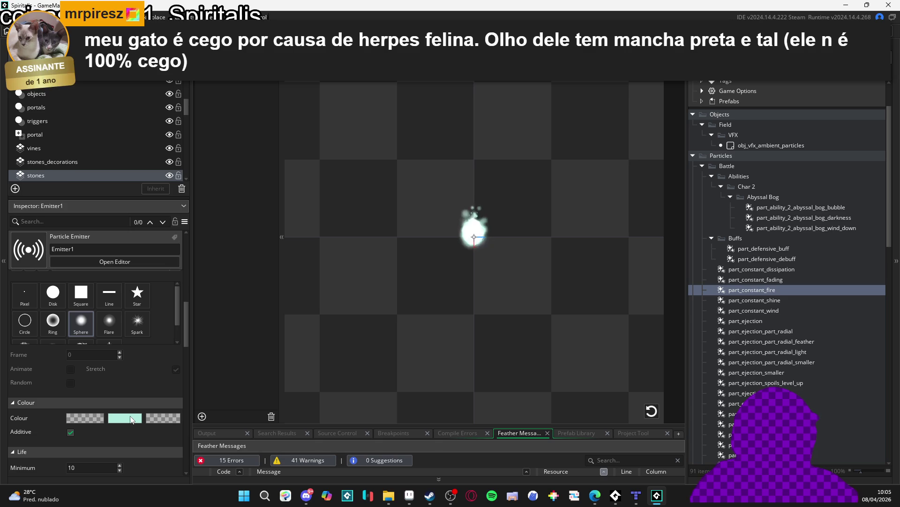
Colour the fire particles pale cyan AFE9DF with lowered alpha, then view the chakra balance sequence
click(125, 418)
click(217, 113)
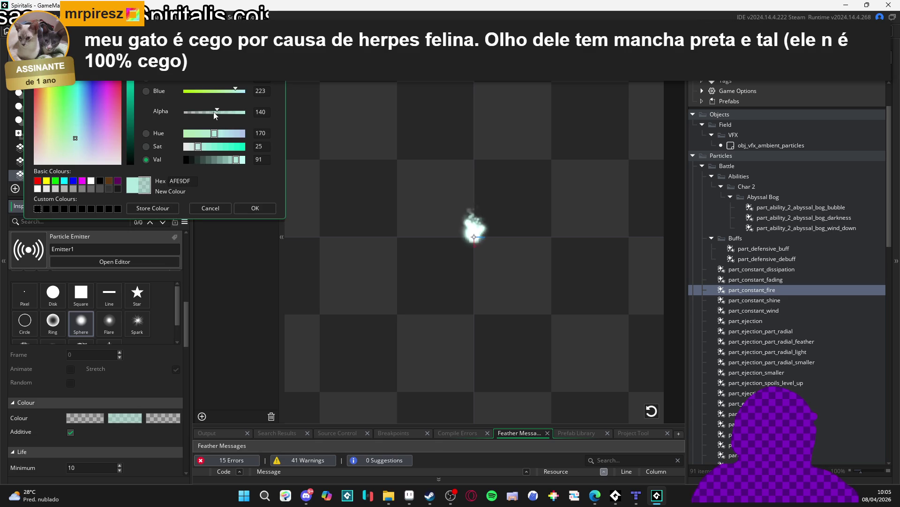
click(204, 114)
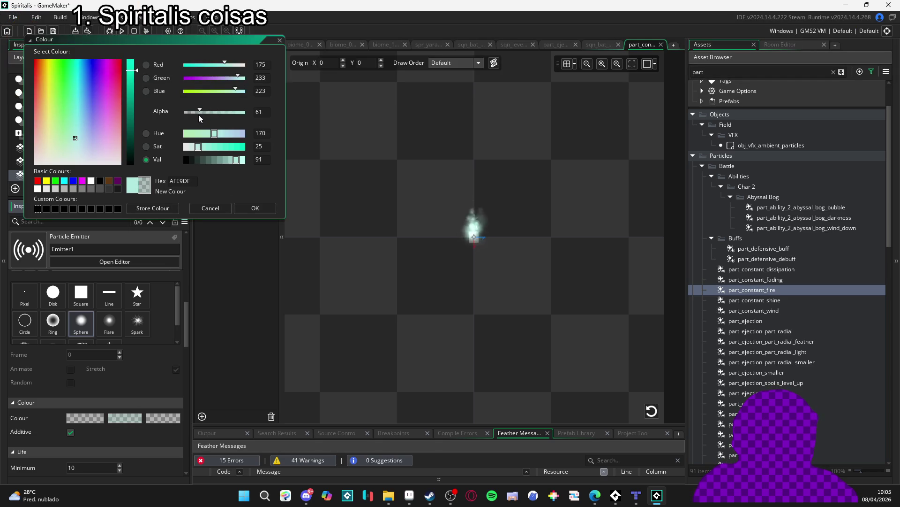
click(195, 113)
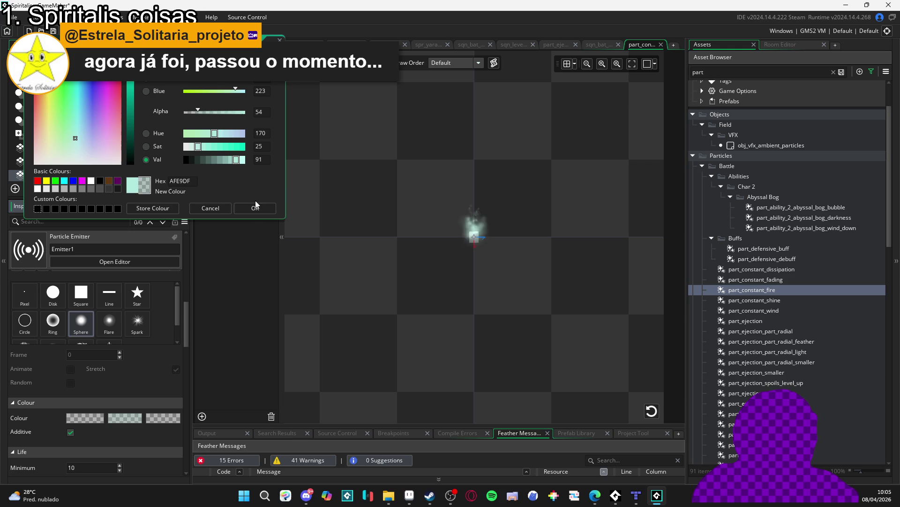
click(267, 206)
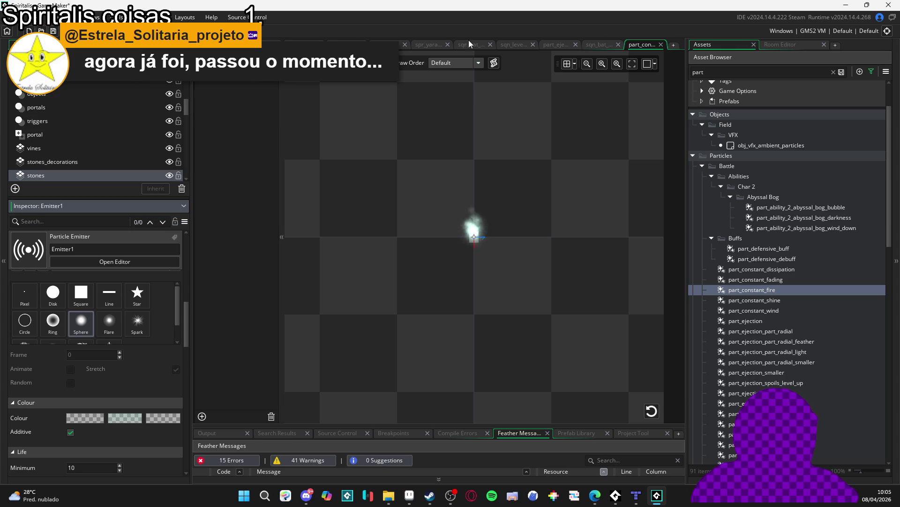
click(595, 44)
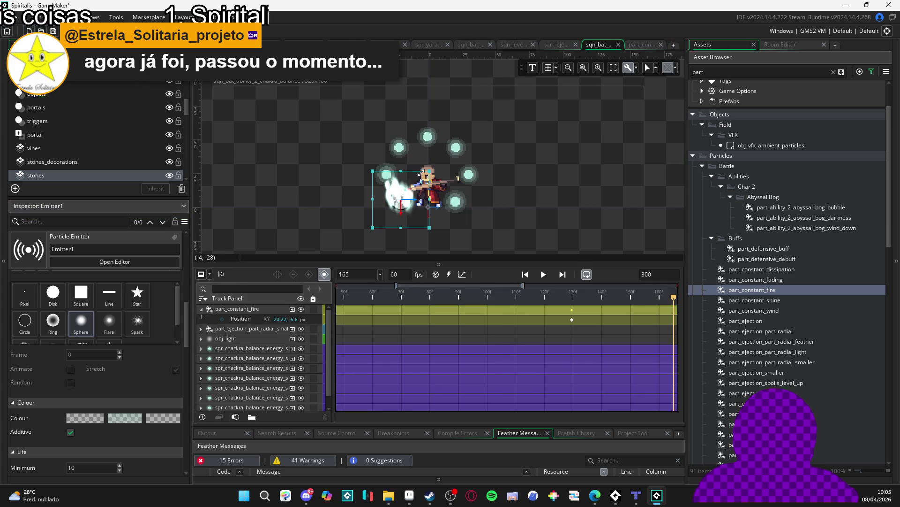
Select the part_constant_fire track, replay the sequence from frame 0, then return to the particle editor
click(238, 331)
click(235, 309)
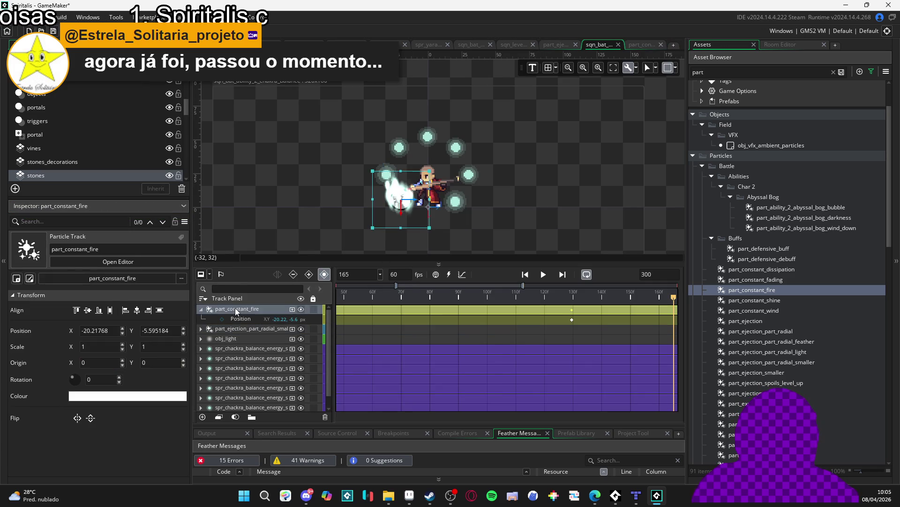
key(Home)
key(space)
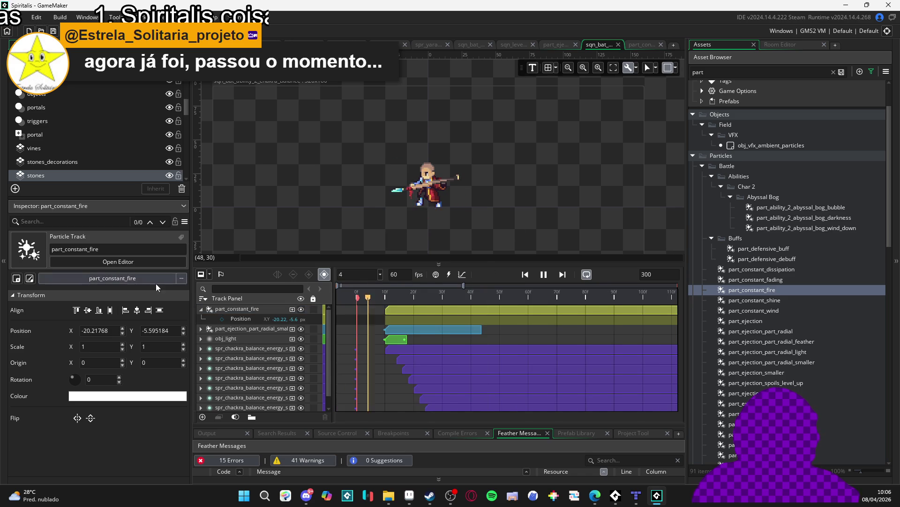
key(space)
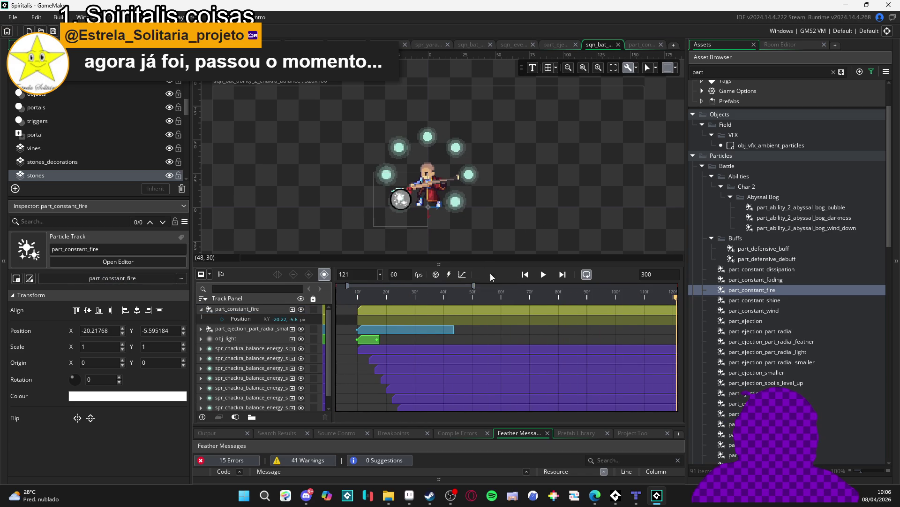
click(525, 275)
key(space)
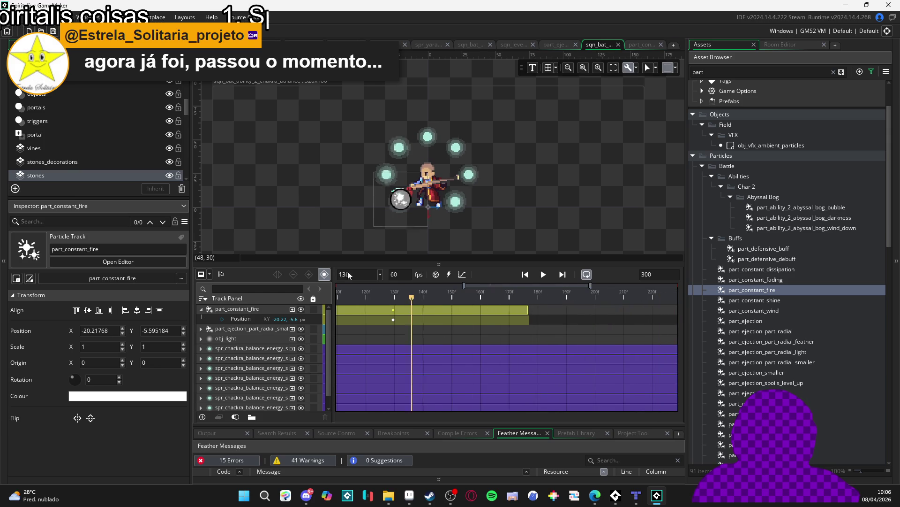
click(637, 44)
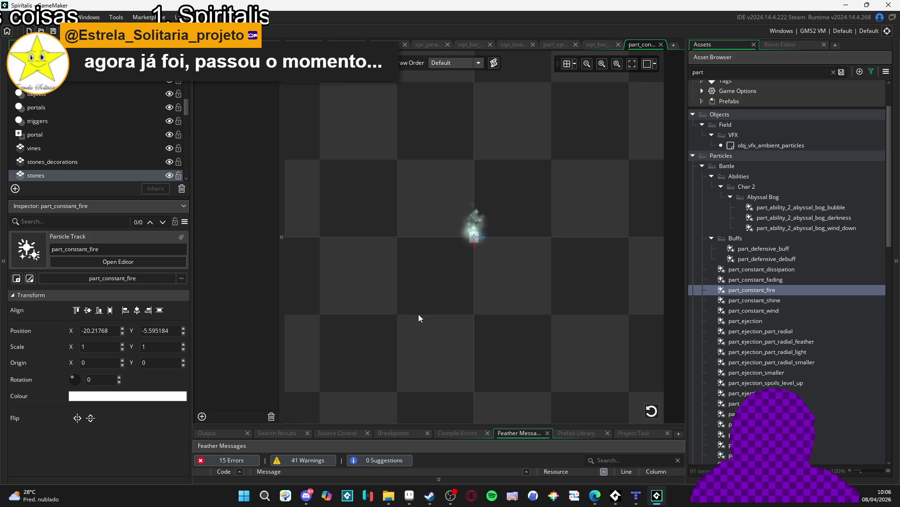
Set Emitter1's spawn area width and height to 10
click(474, 235)
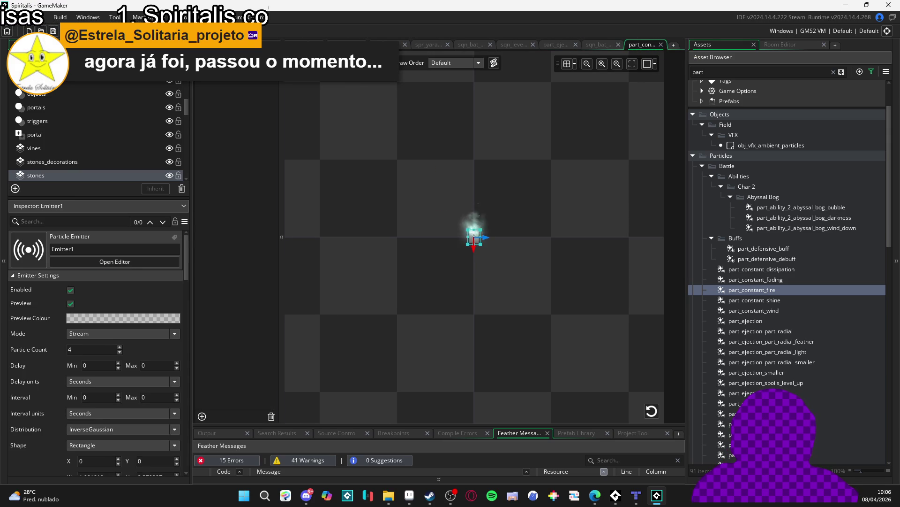
scroll(111, 400, down, 3)
double_click(96, 401)
text(10)
key(Return)
double_click(155, 401)
text(10)
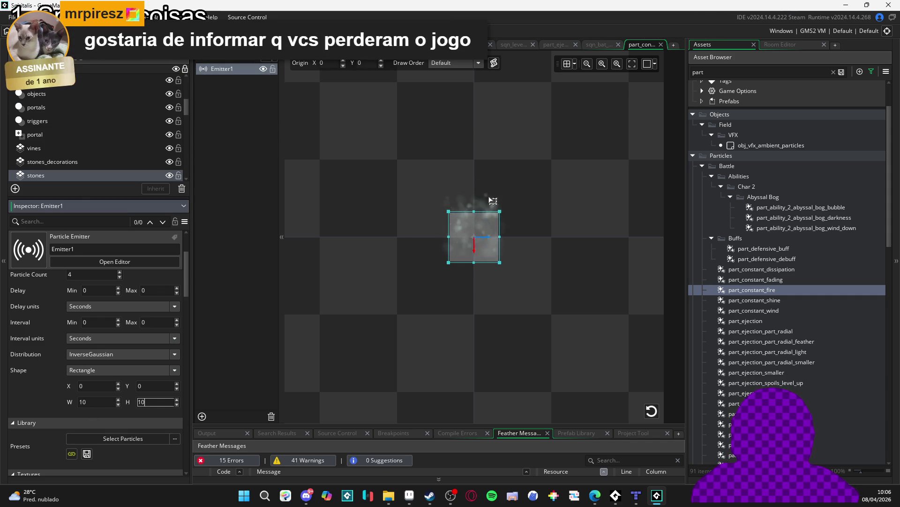
Preview the 10 by 10 emitter in the chakra balance sequence, then return to the particle editor
click(596, 44)
key(space)
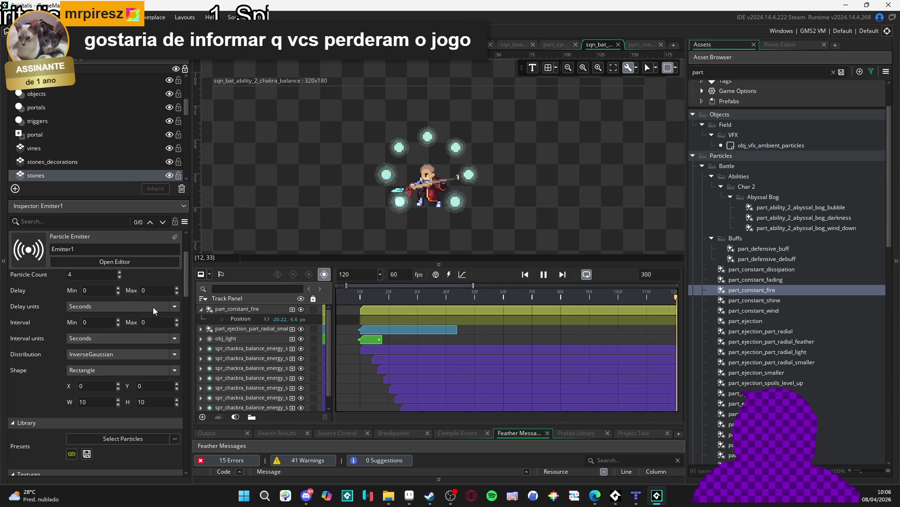
key(space)
click(637, 44)
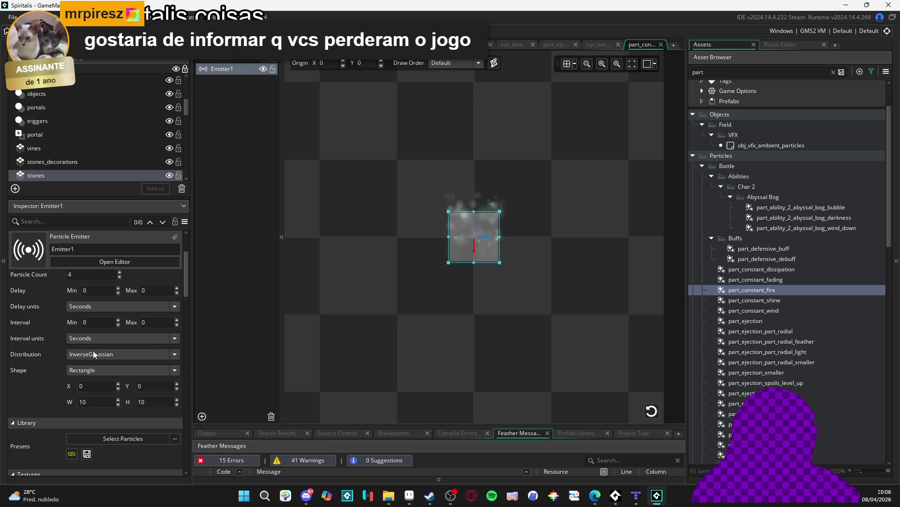
Set the fire particles' size to minimum 3 and maximum 8
scroll(61, 346, down, 3)
scroll(60, 345, down, 10)
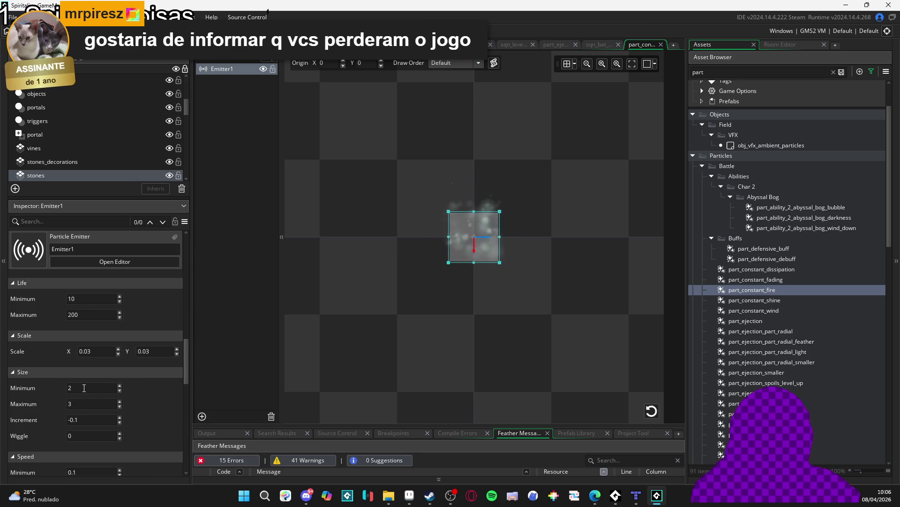
click(83, 388)
key(BackSpace)
text(5)
key(Tab)
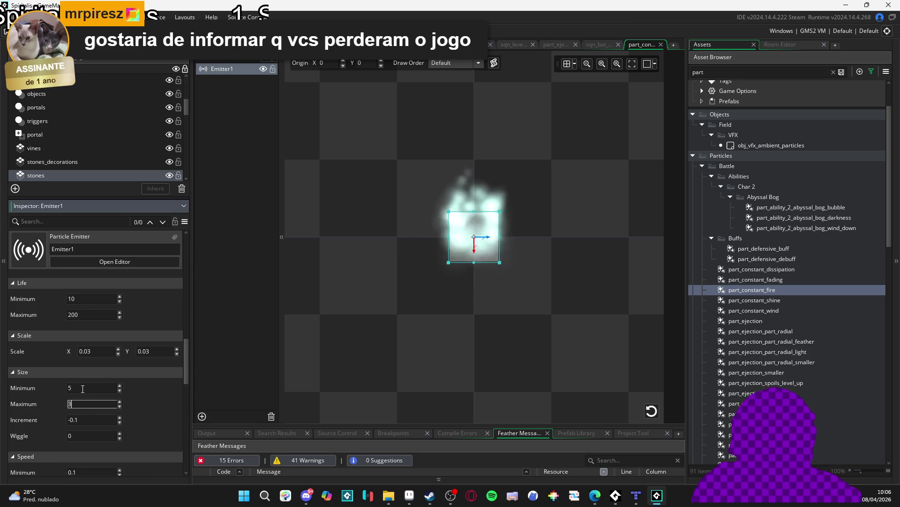
text(8)
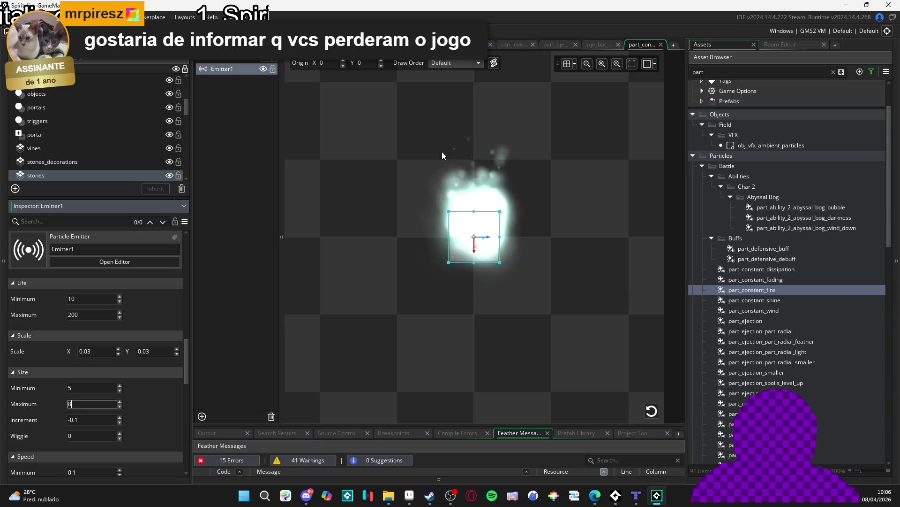
click(68, 388)
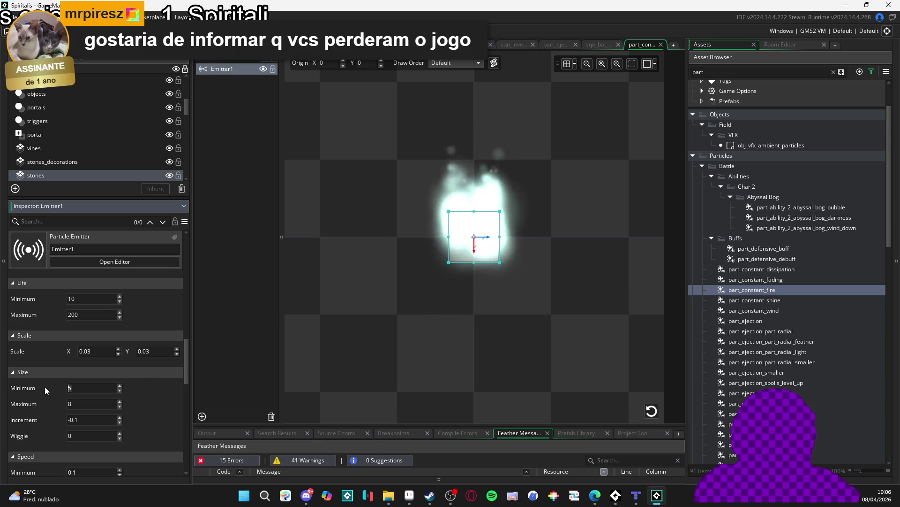
key(Delete)
text(3)
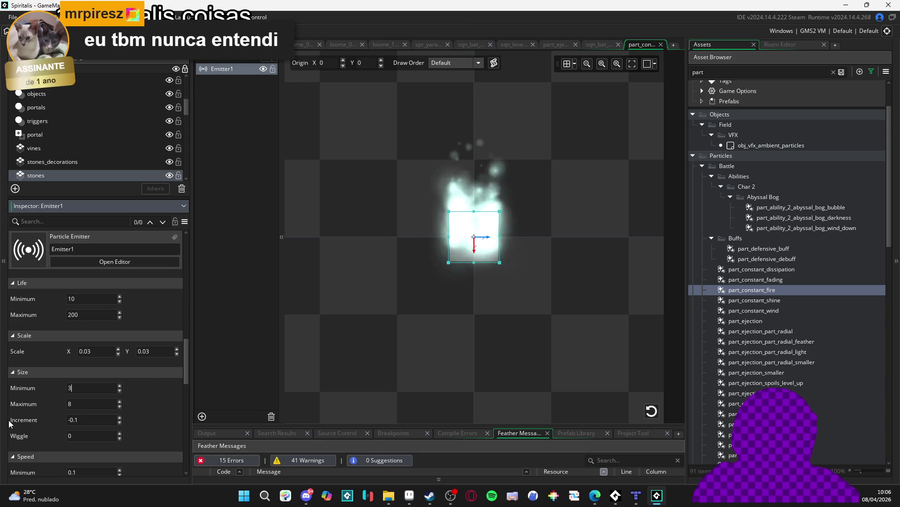
Change the emitter shape to Ellipse, then show the chakra balance sequence rewound to frame 0
scroll(111, 388, up, 5)
scroll(121, 382, up, 5)
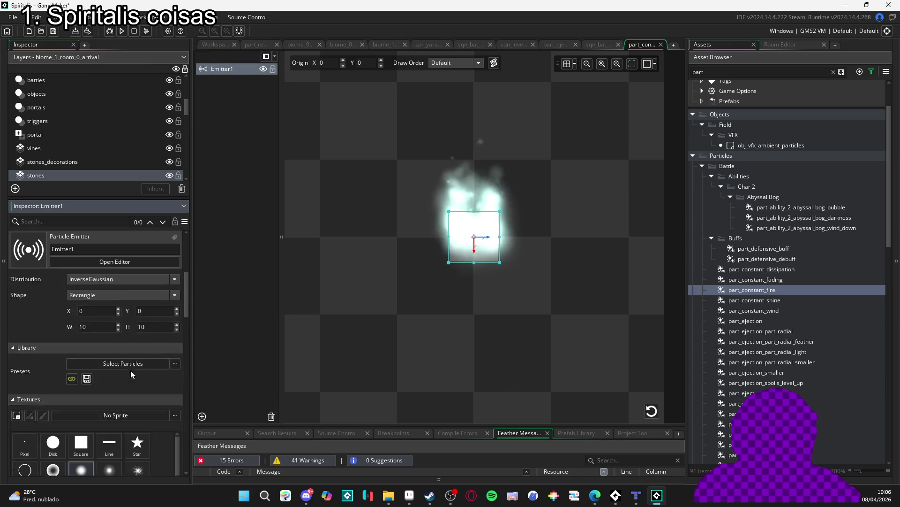
click(107, 370)
click(109, 393)
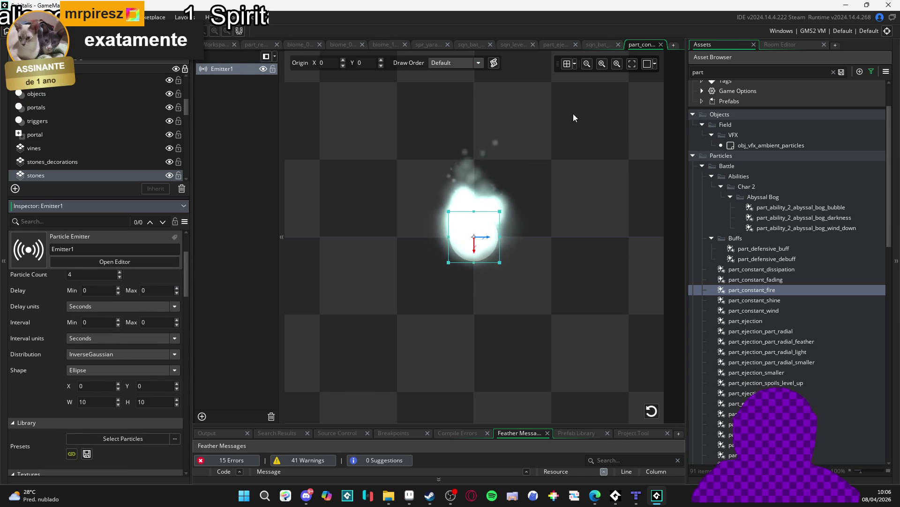
scroll(38, 368, down, 6)
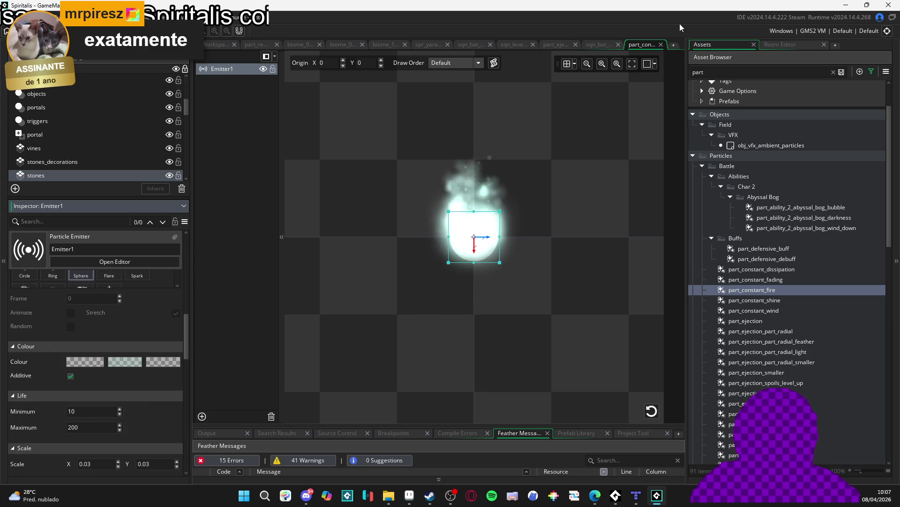
click(595, 45)
key(Home)
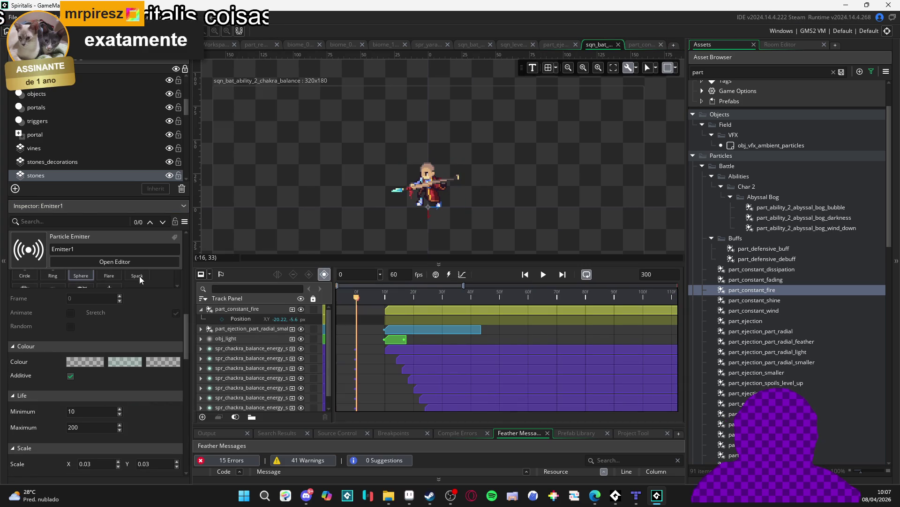
Add a position keyframe at frame 58 shifting the fire particles slightly left
click(548, 275)
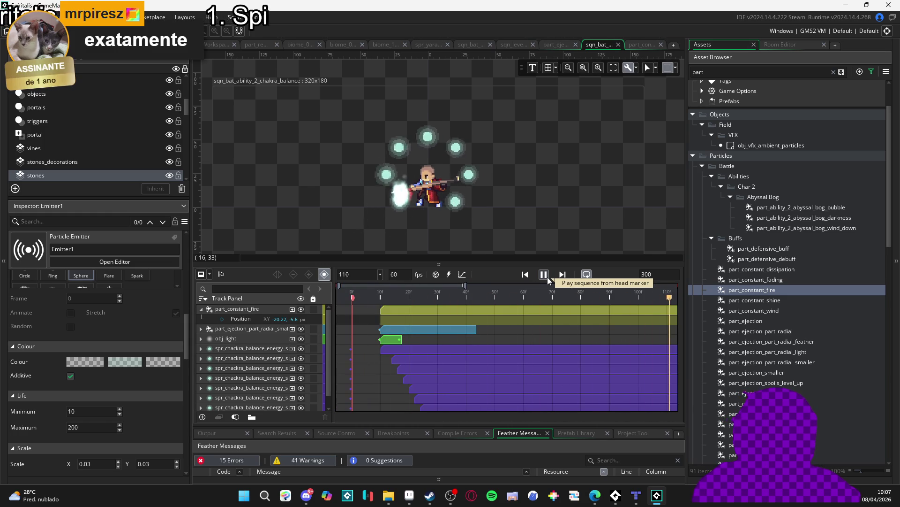
click(543, 274)
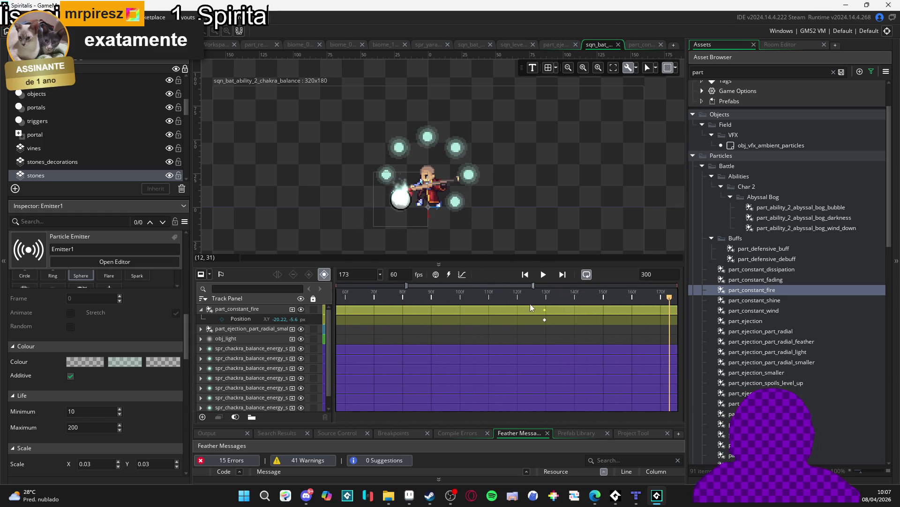
key(Home)
mouse_move(383, 294)
mouse_down()
mouse_move(396, 295)
mouse_move(375, 302)
mouse_move(523, 296)
mouse_up()
click(402, 202)
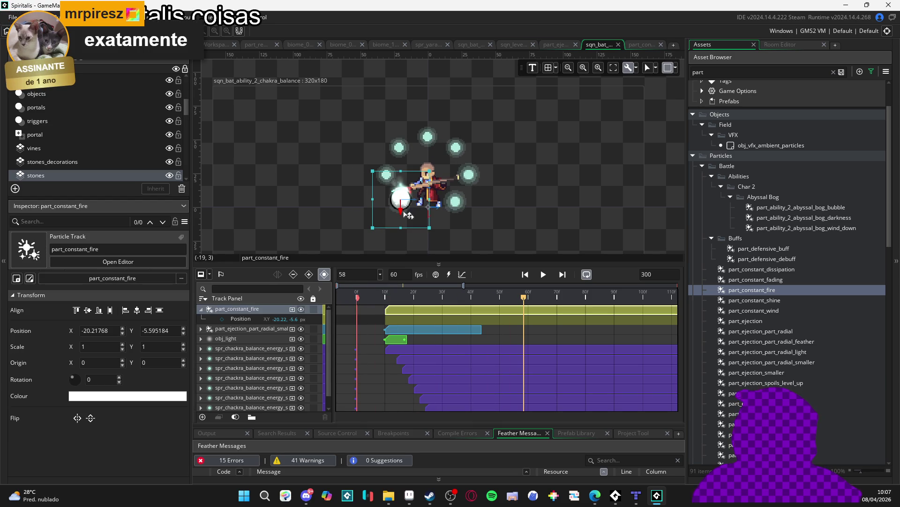
scroll(402, 202, up, 2)
drag(401, 201, 399, 208)
key(Left)
scroll(286, 204, down, 5)
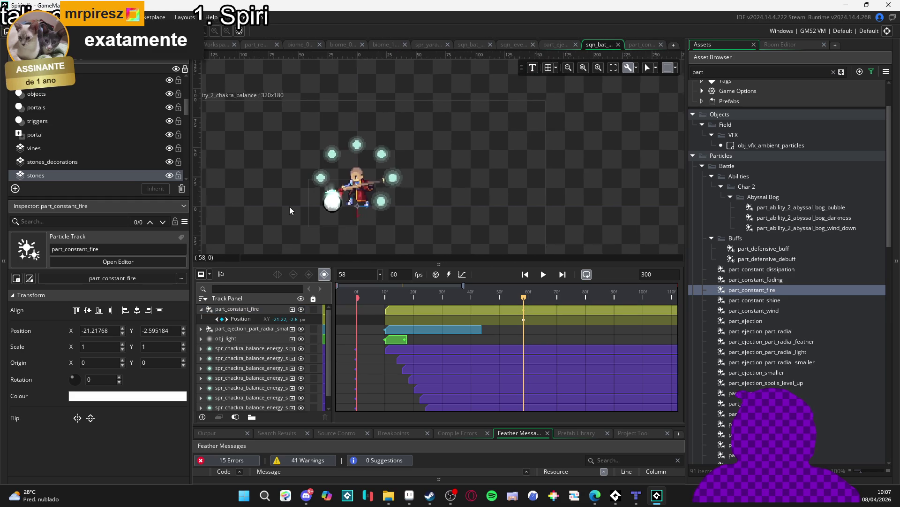
key(space)
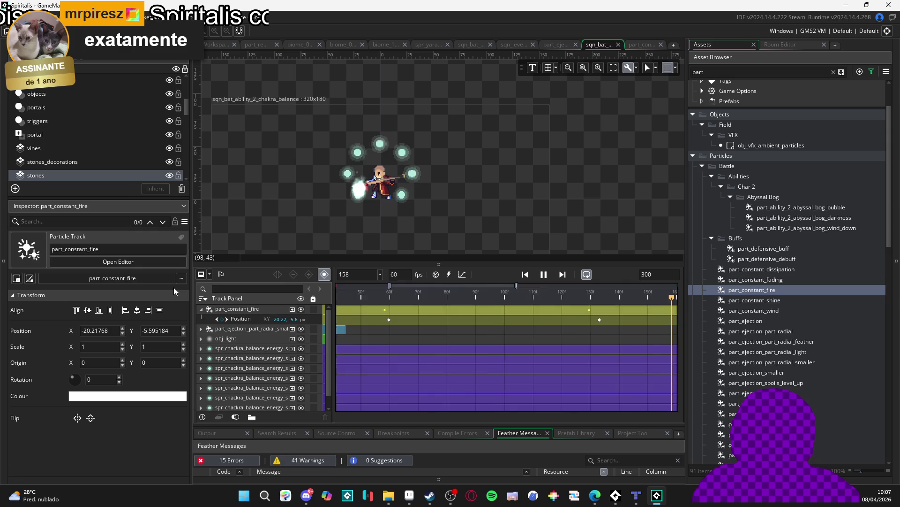
key(space)
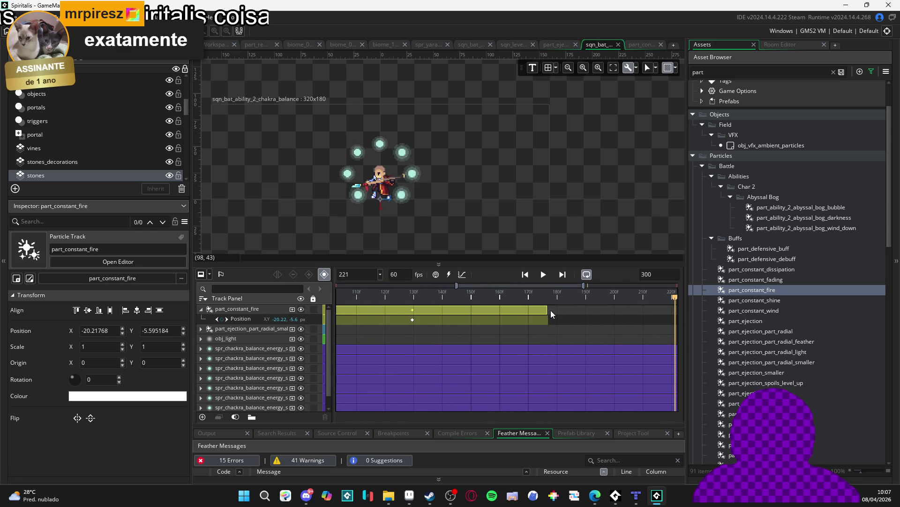
Extend the fire clip to about frame 297 and replay the sequence from the start
mouse_move(548, 310)
mouse_down()
mouse_move(675, 311)
mouse_move(652, 311)
mouse_up()
key(Home)
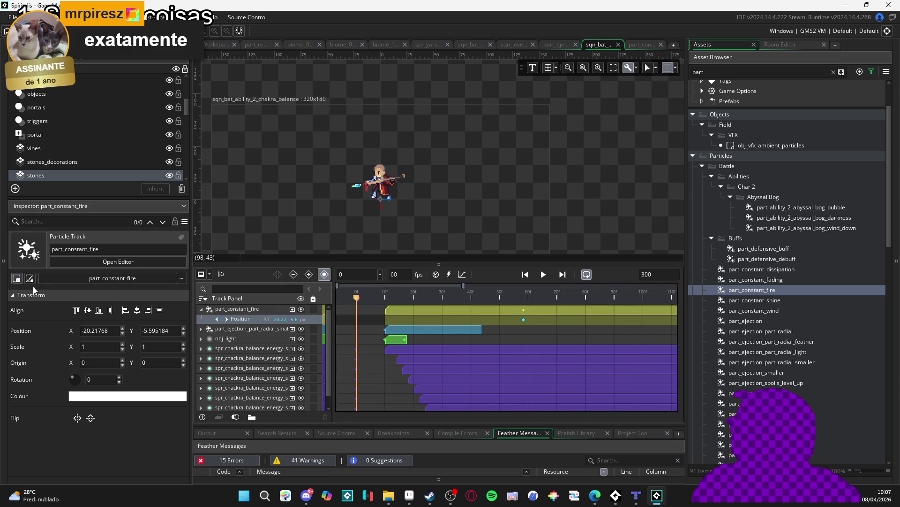
click(543, 277)
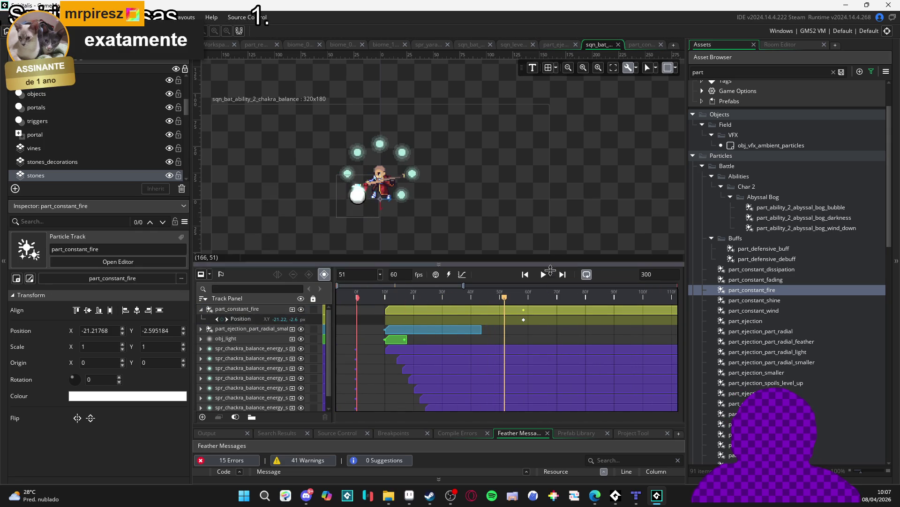
key(Home)
click(542, 276)
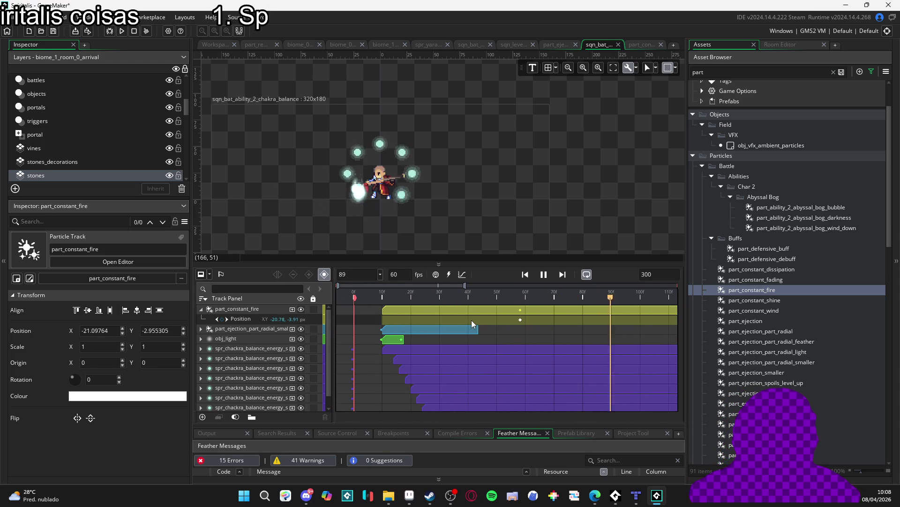
Rewind the chakra balance sequence and select the part_ejection_part_radial_smaller track
click(636, 42)
click(599, 44)
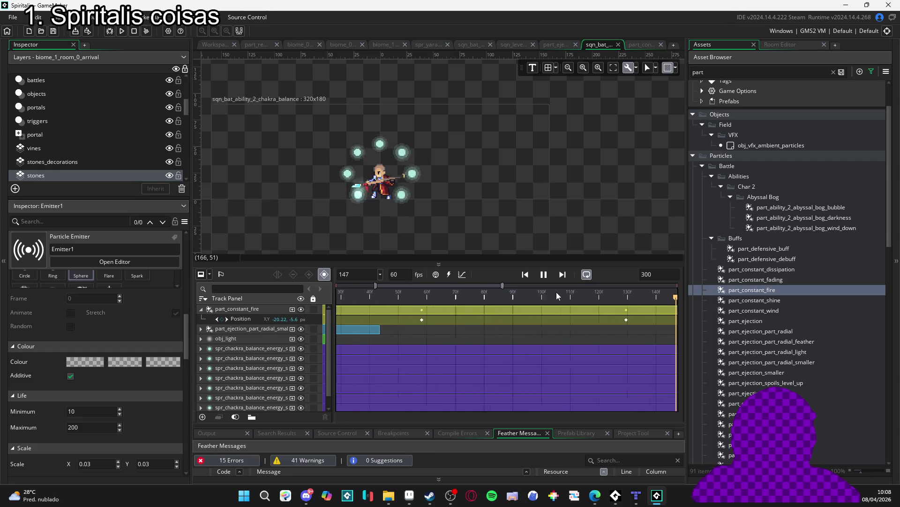
click(533, 297)
drag(533, 297, 354, 308)
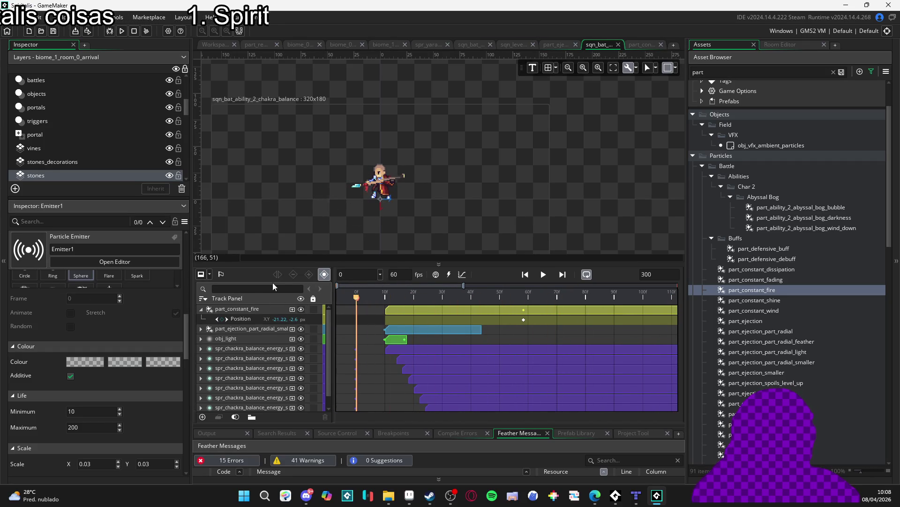
click(202, 329)
drag(394, 296, 388, 299)
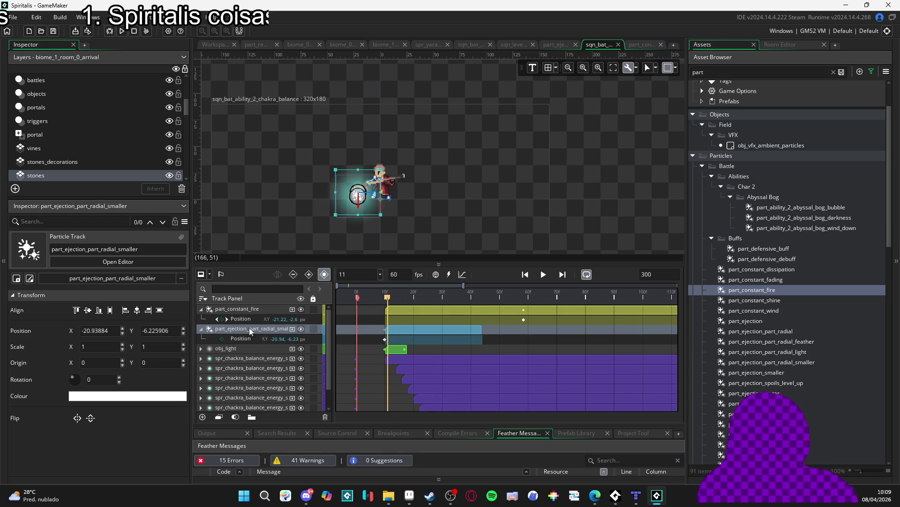
Add a Colour Multiply property to the ejection track and switch to Aseprite
click(291, 328)
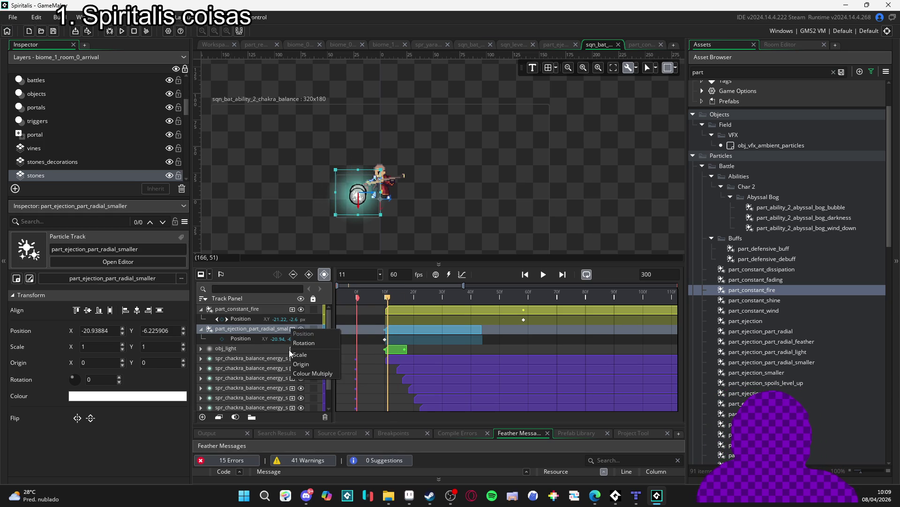
click(307, 372)
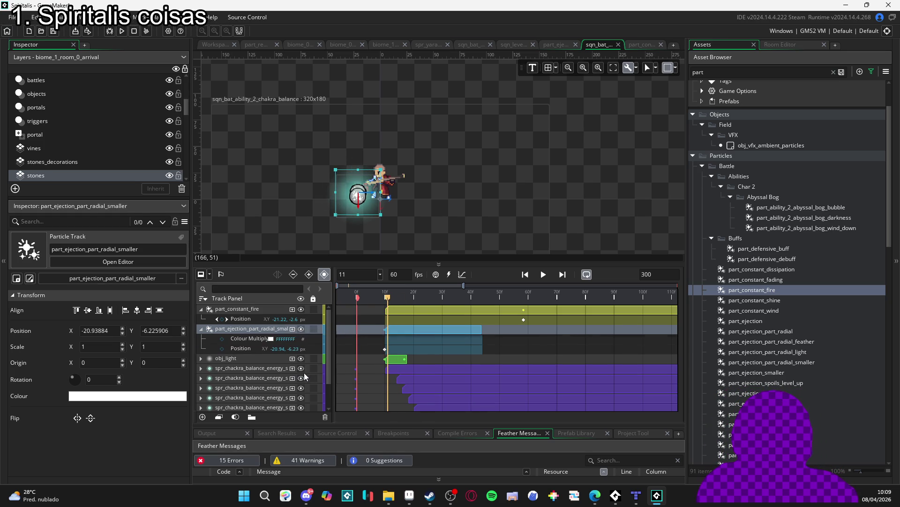
click(408, 501)
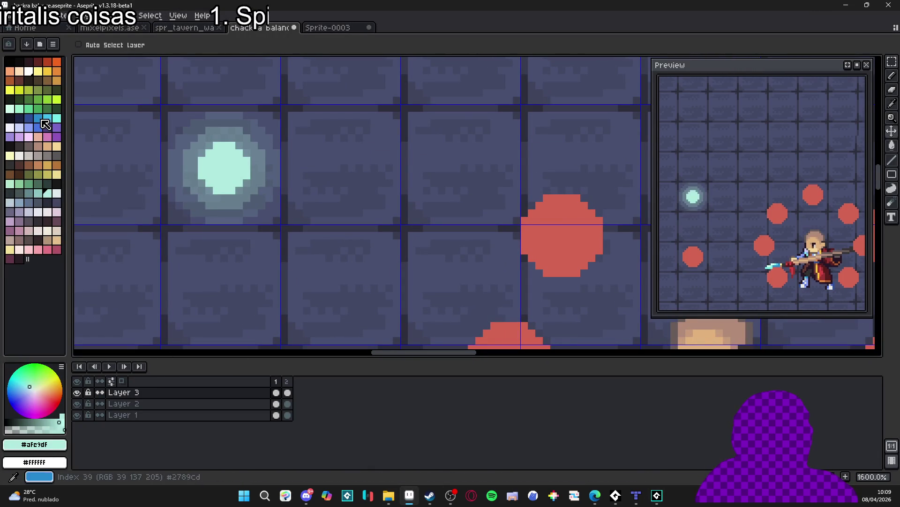
Read the cyan palette colour's hex code 73efe8 in Aseprite and return to GameMaker
click(56, 118)
click(43, 448)
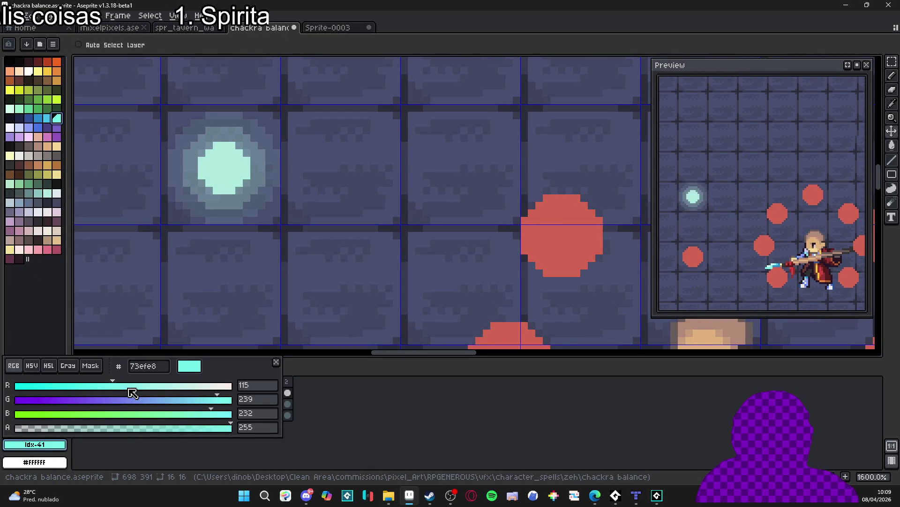
click(150, 369)
key(Escape)
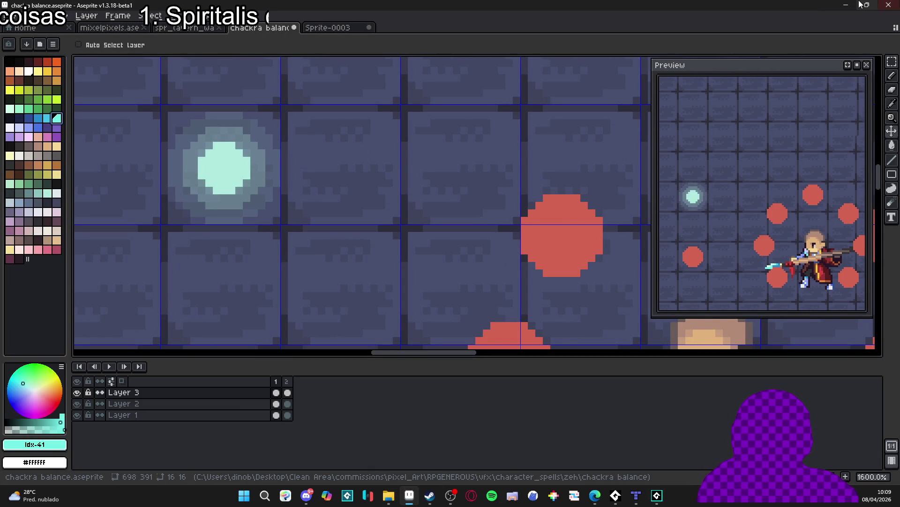
key(alt+Tab)
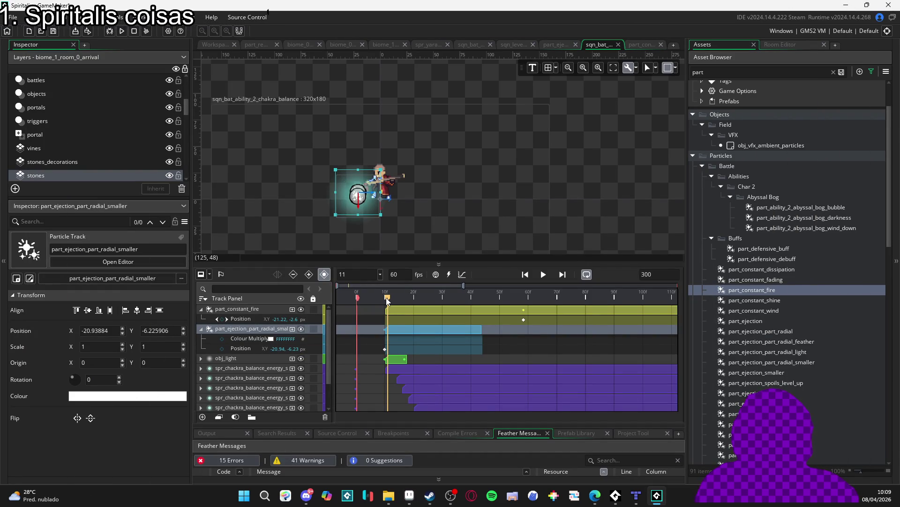
Tint the smaller radial ejection particles cyan 73EFE8 with Colour Multiply
drag(388, 300, 386, 300)
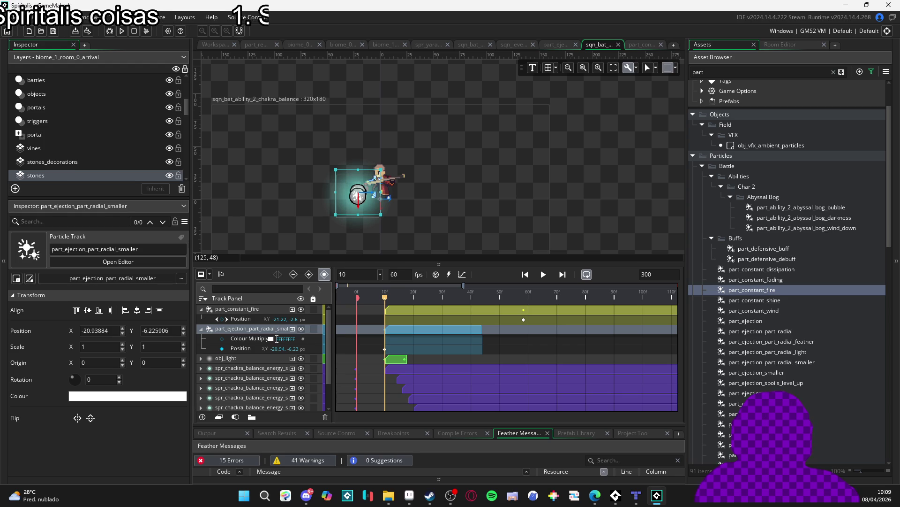
click(271, 339)
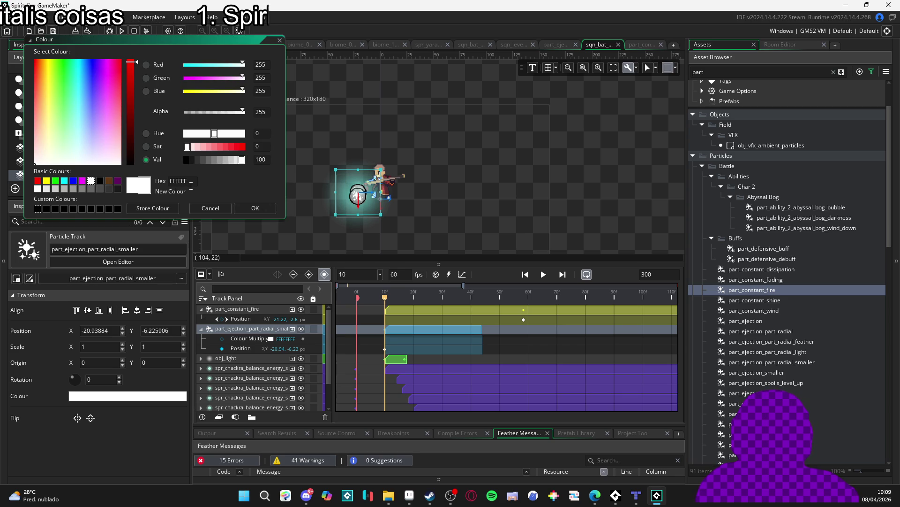
text(73efe8)
click(255, 208)
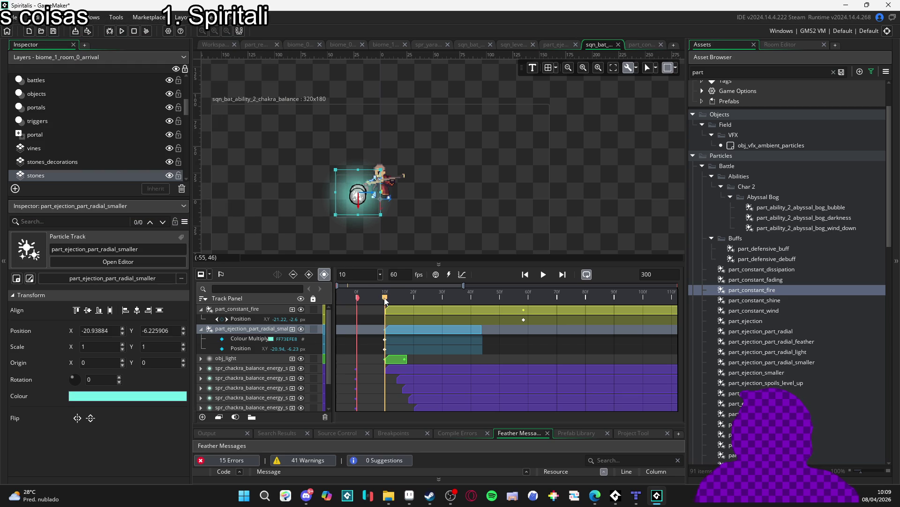
mouse_move(385, 301)
mouse_down()
mouse_move(447, 315)
mouse_move(311, 325)
mouse_up()
Extend the blue ejection clip to about frame 68 and replay the sequence
key(space)
key(space)
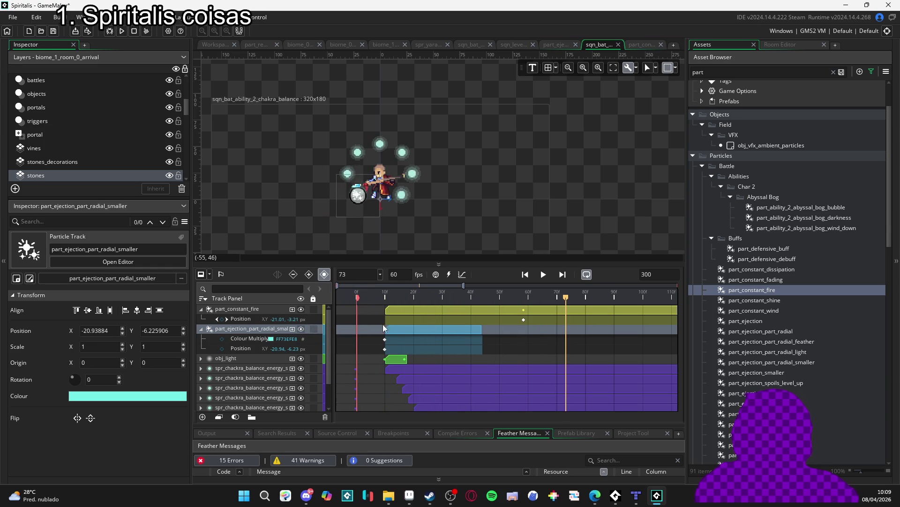
drag(479, 328, 554, 337)
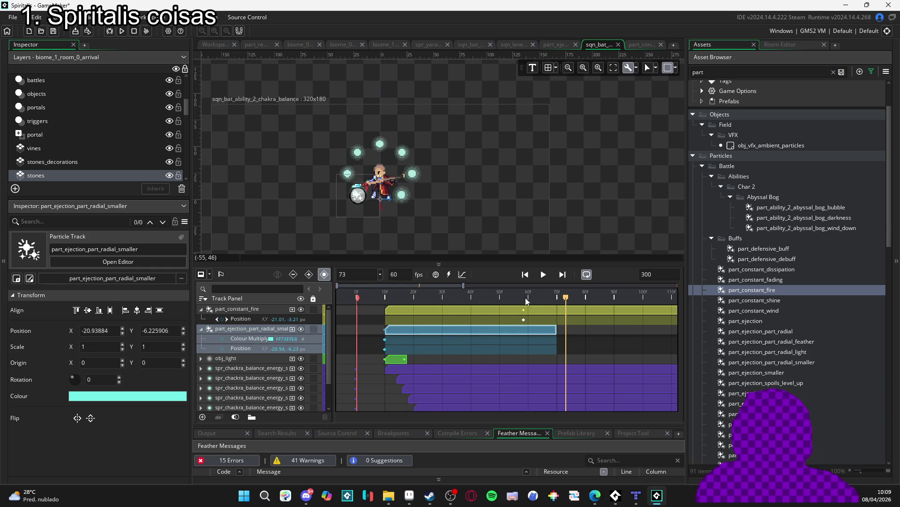
key(space)
key(space)
Trim the blue ejection clip back to about frame 60 and replay it repeatedly
drag(551, 331, 528, 331)
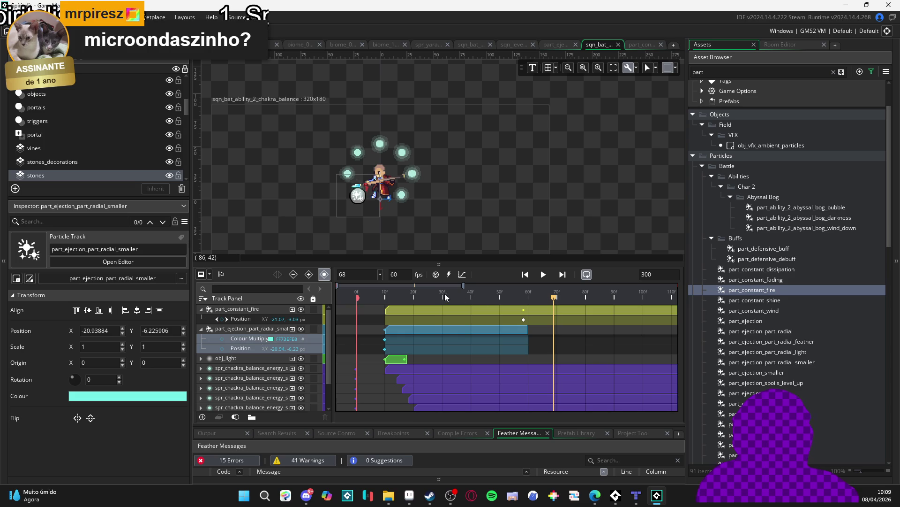
key(space)
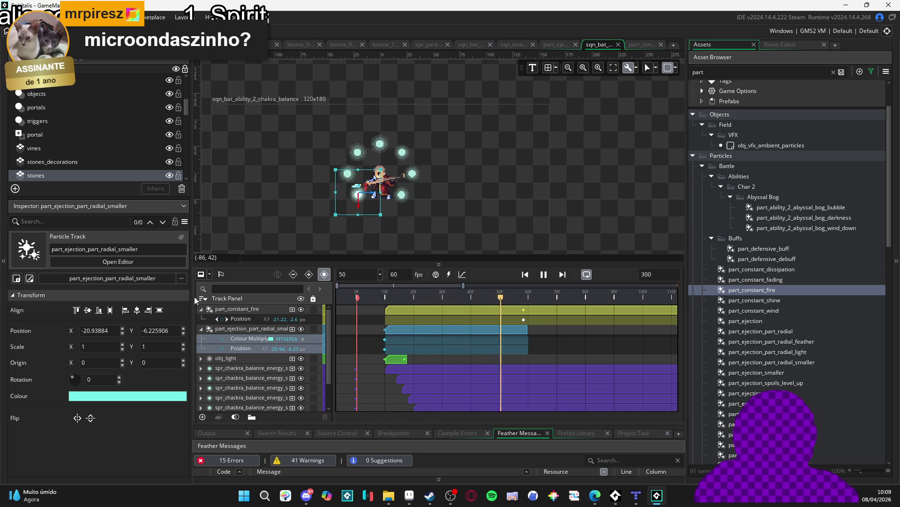
key(space)
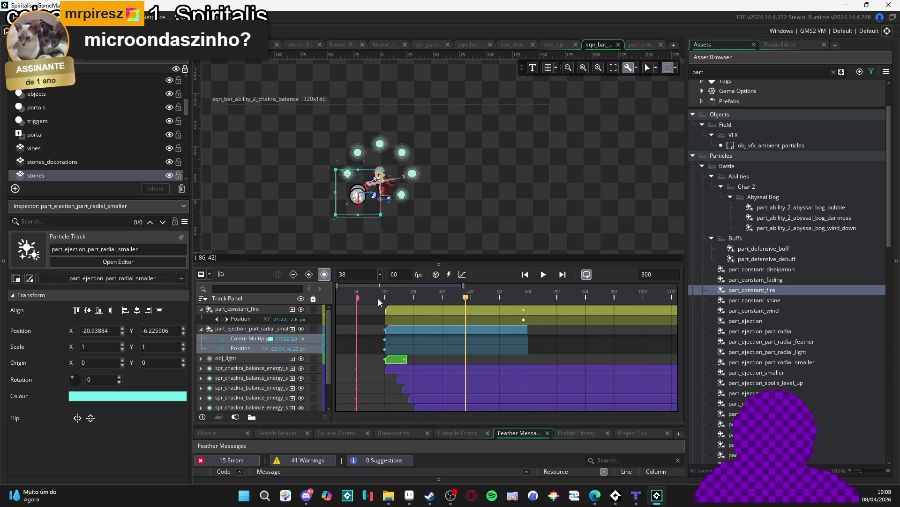
key(space)
key(space)
key(space)
key(space)
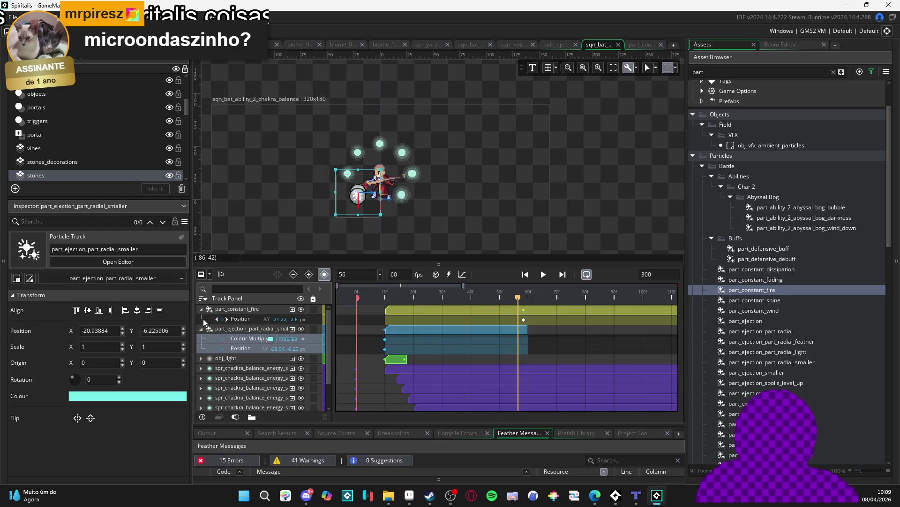
key(space)
key(space)
key(space)
key(space)
click(582, 228)
key(space)
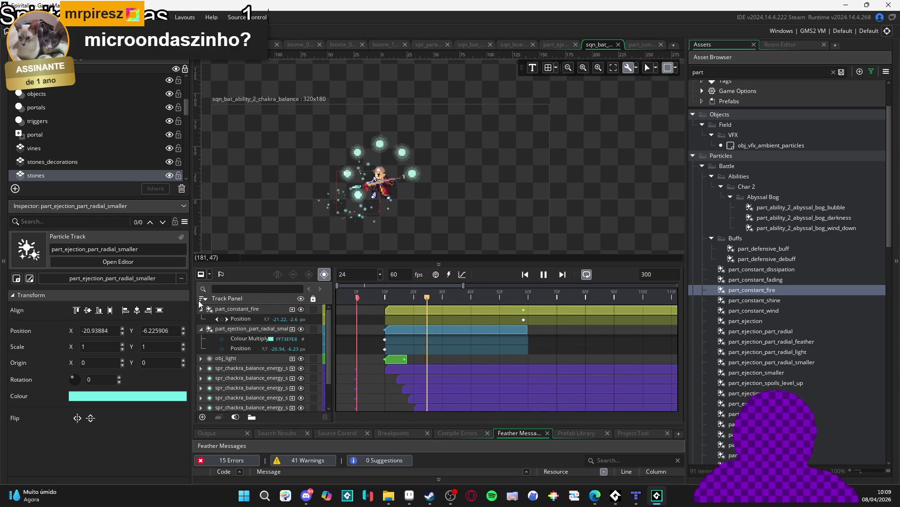
key(space)
key(space)
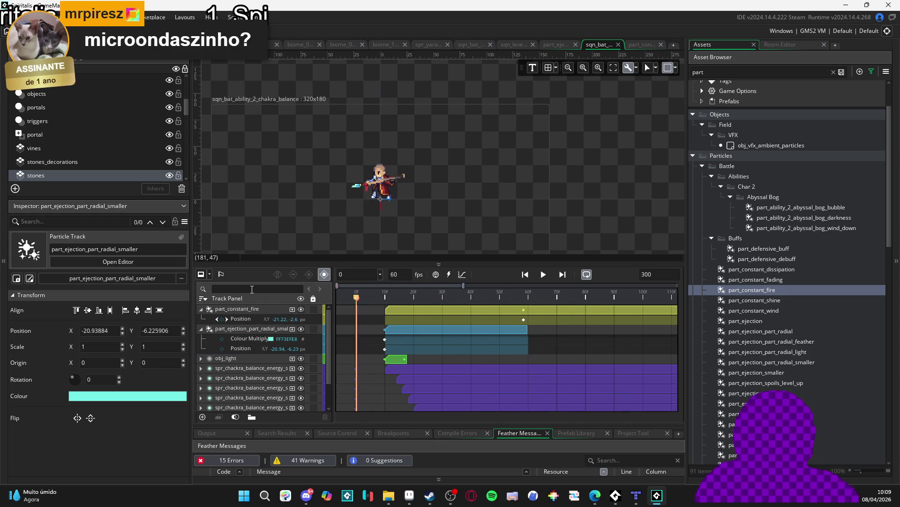
key(space)
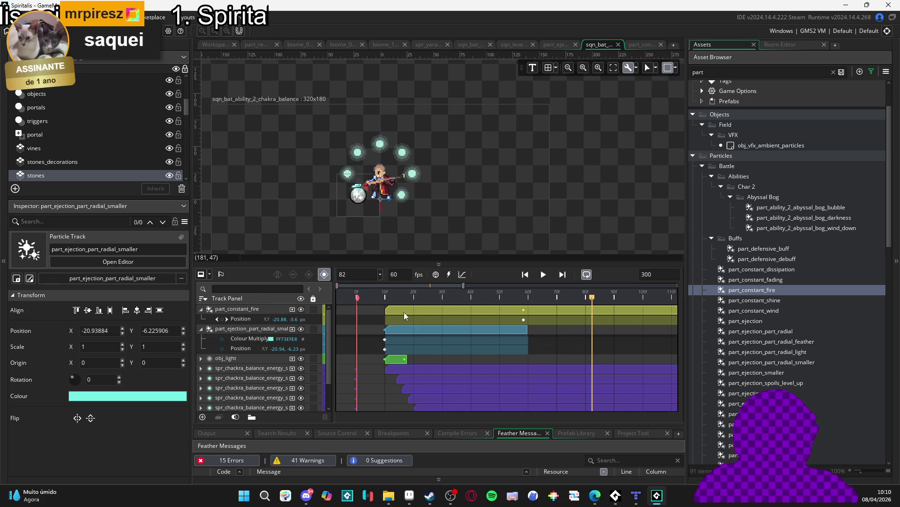
key(space)
key(space)
key(space)
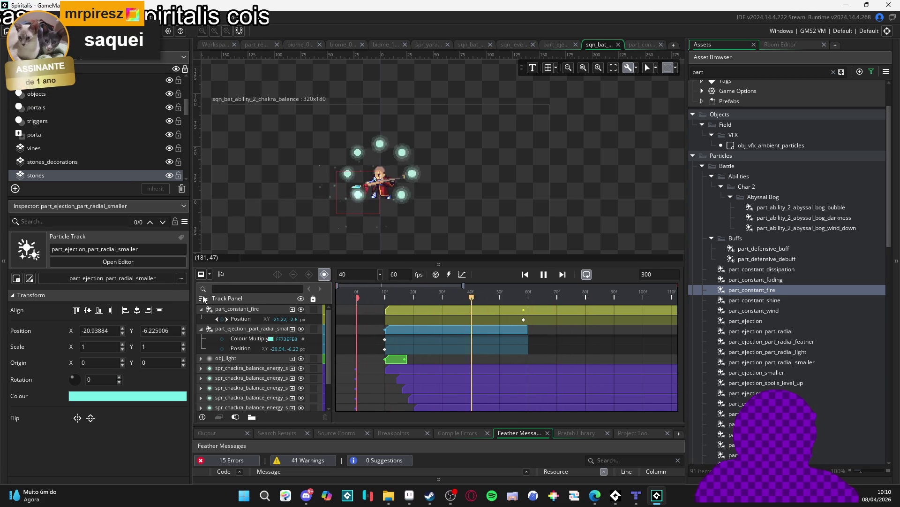
key(space)
key(space)
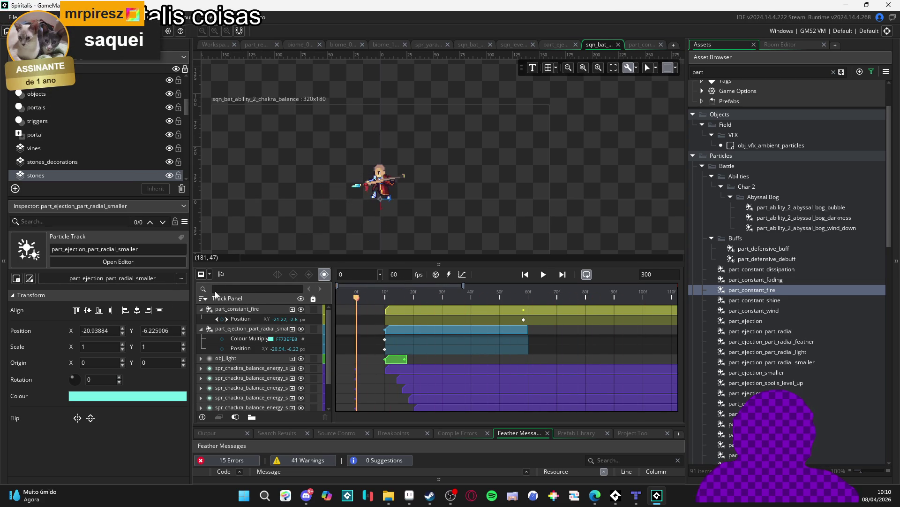
key(space)
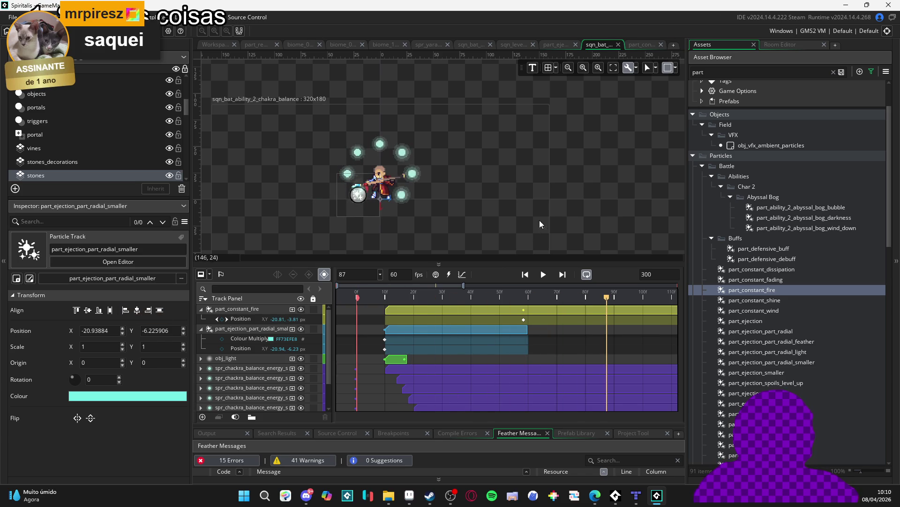
Collapse the ejection and part_constant_fire tracks and preview the sequence once more
click(202, 328)
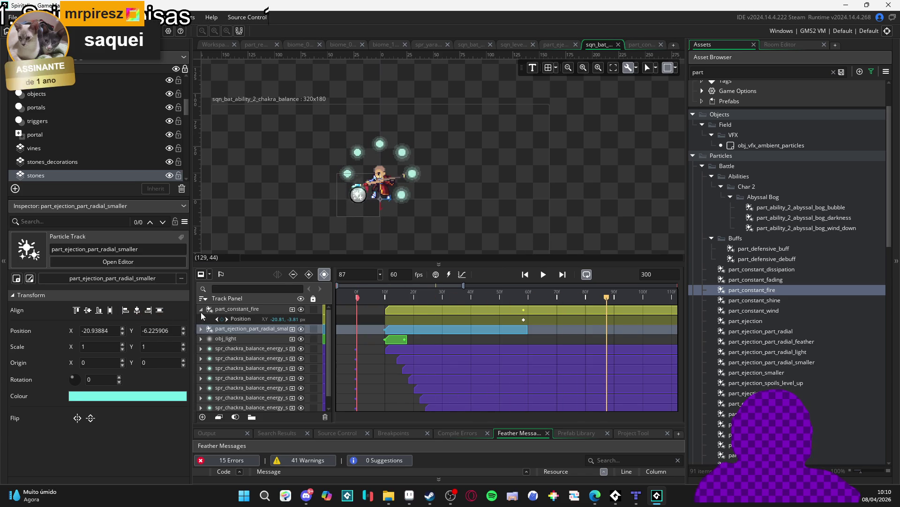
click(202, 308)
click(467, 296)
key(space)
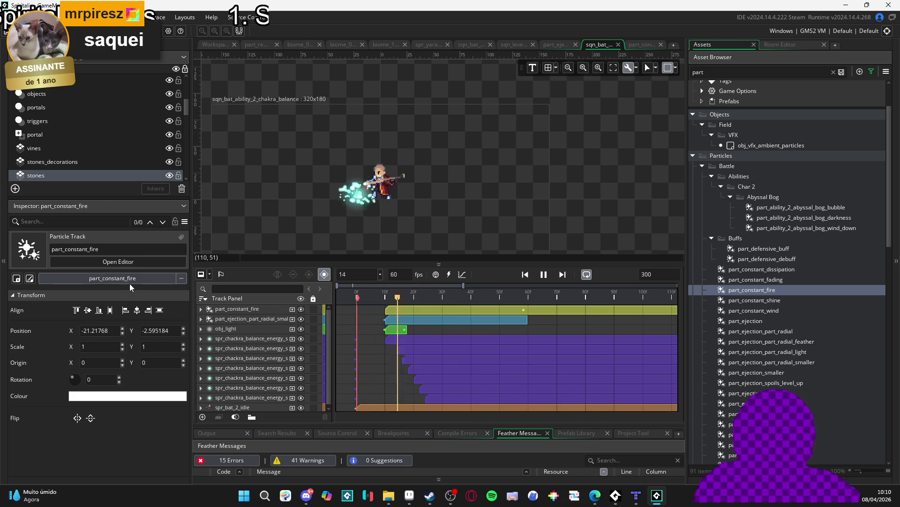
key(space)
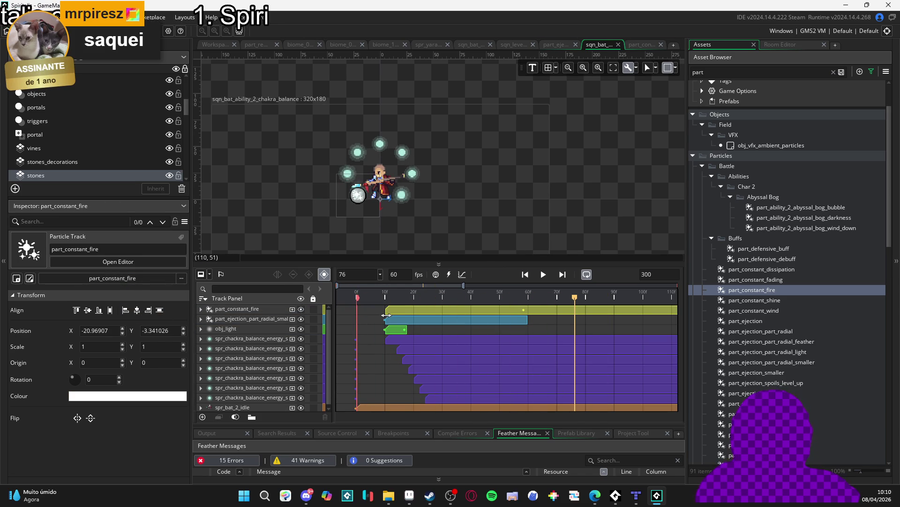
click(394, 320)
click(201, 319)
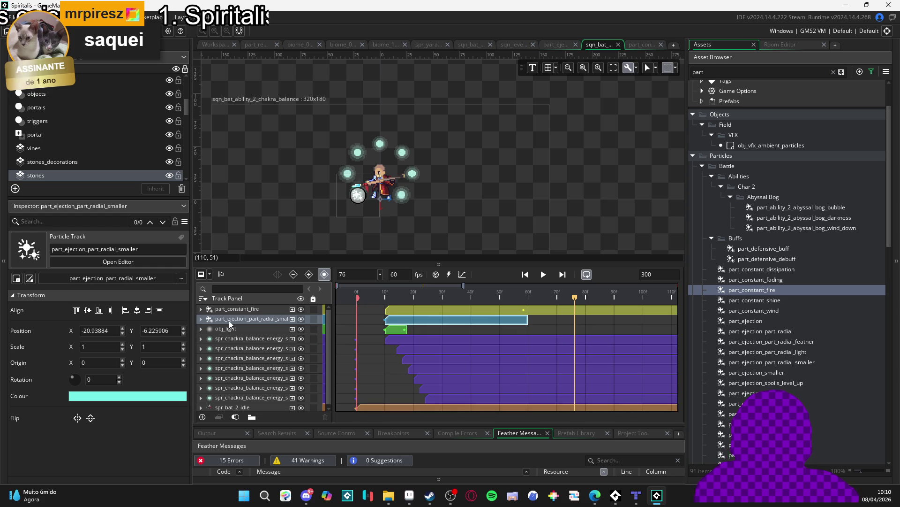
Rename the lowest energy sphere tracks light_1, light_2 and light_3
click(233, 395)
text(light_1)
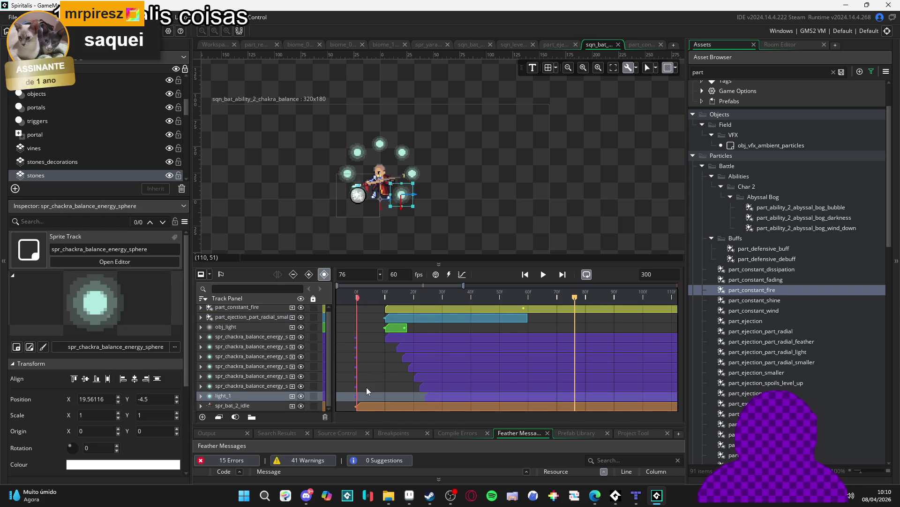
click(274, 386)
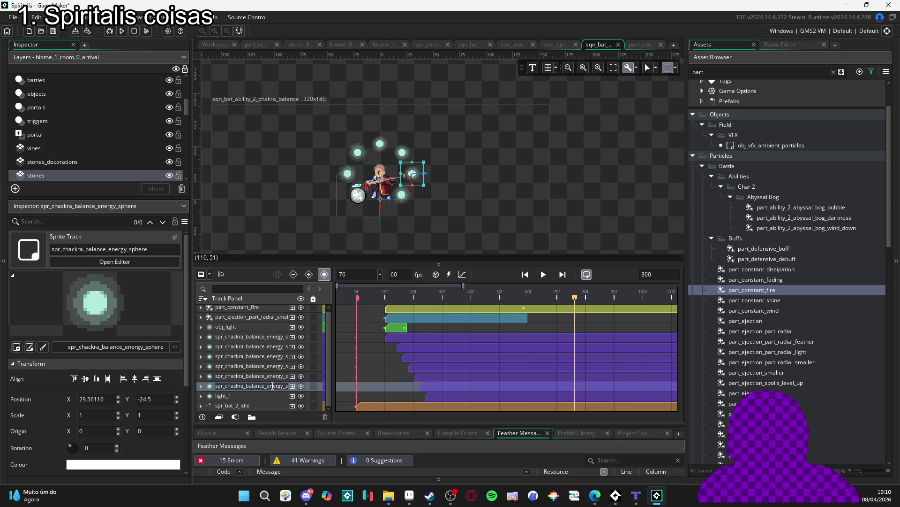
text(light_2)
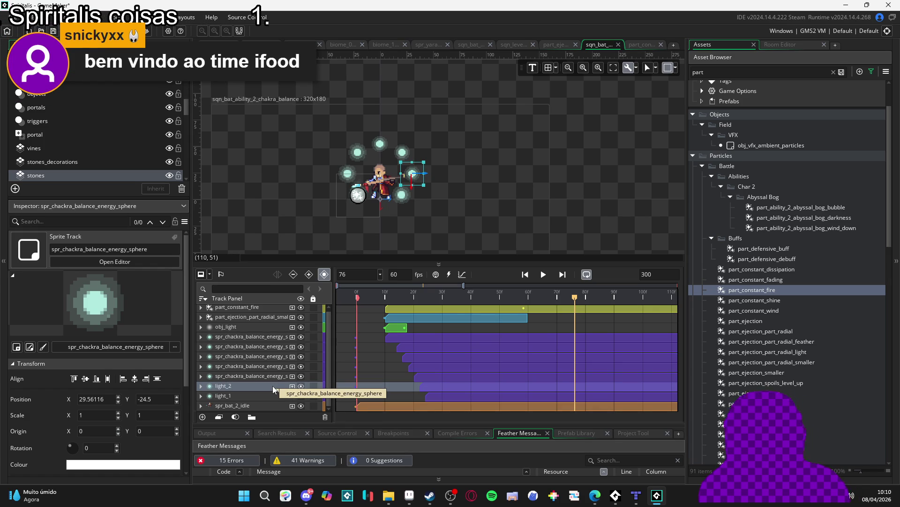
click(257, 376)
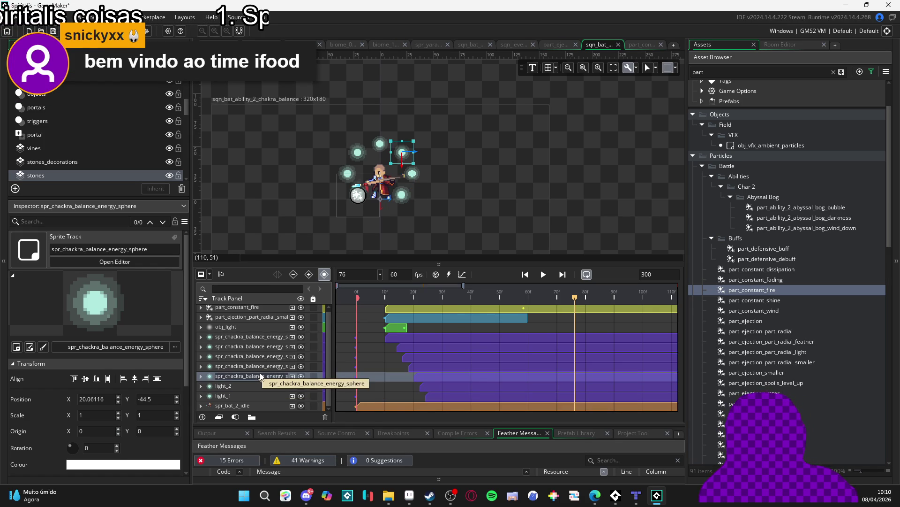
double_click(261, 376)
text(light_3)
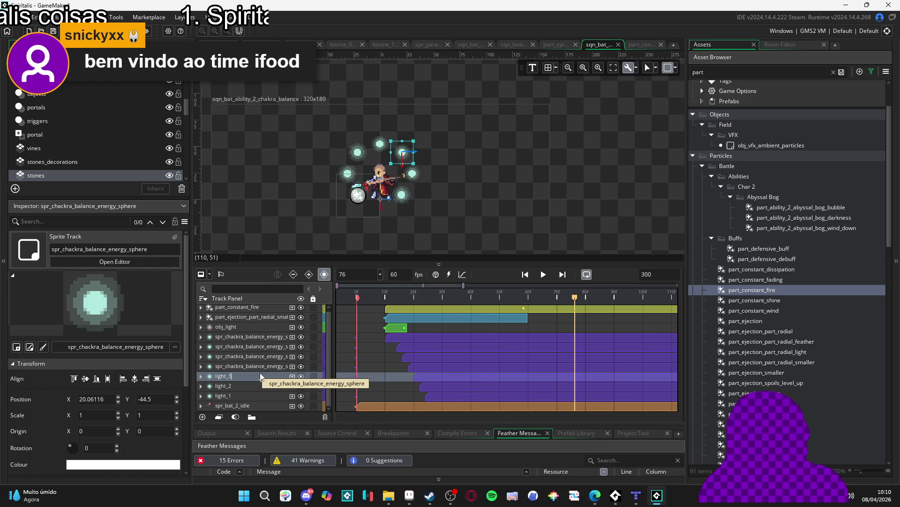
Rename the next four energy sphere tracks light_4, light_5, light_6 and light_7
double_click(249, 368)
text(l)
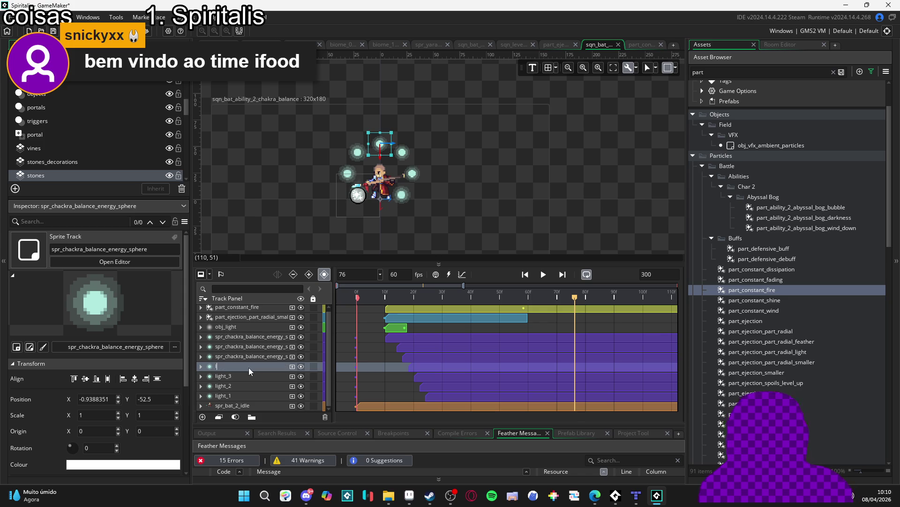
text(ight_4)
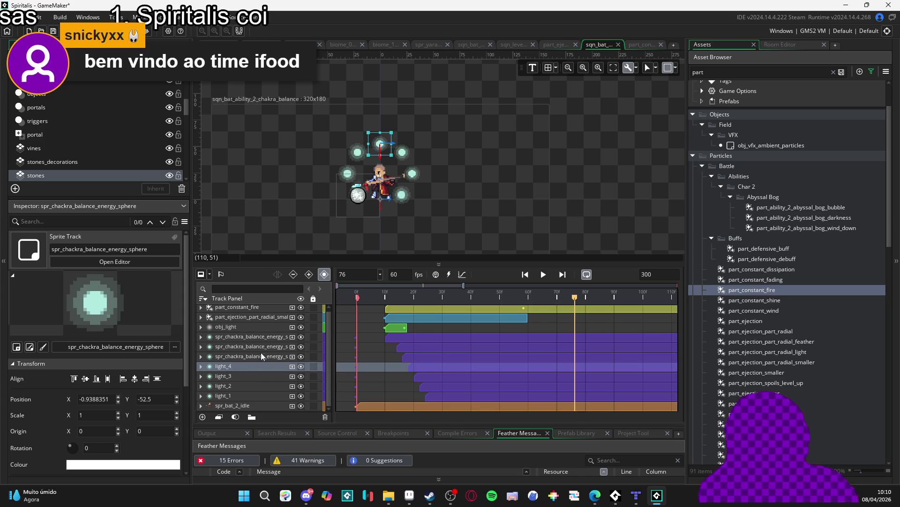
double_click(260, 357)
text(ight_5)
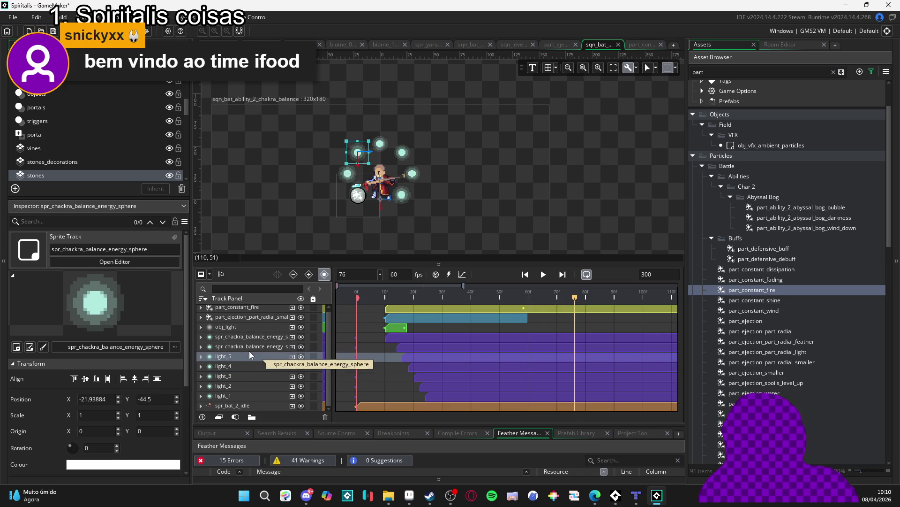
double_click(248, 347)
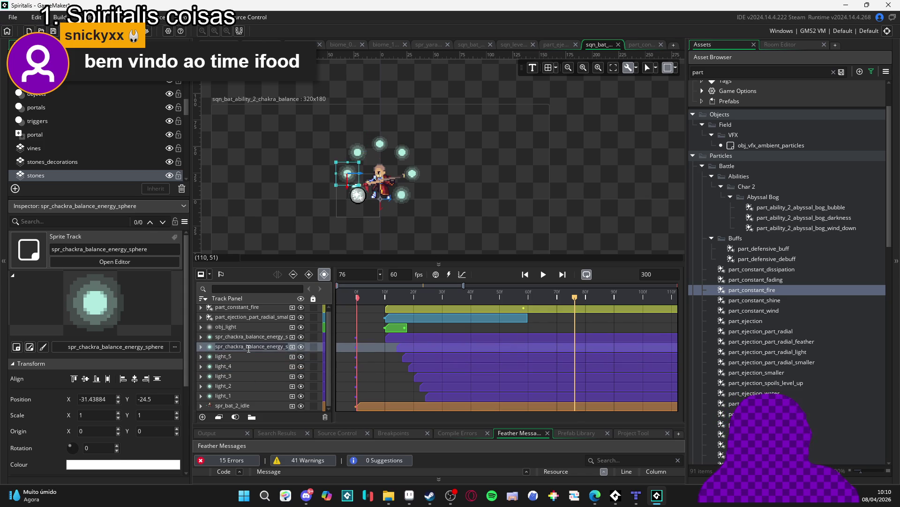
text(light_)
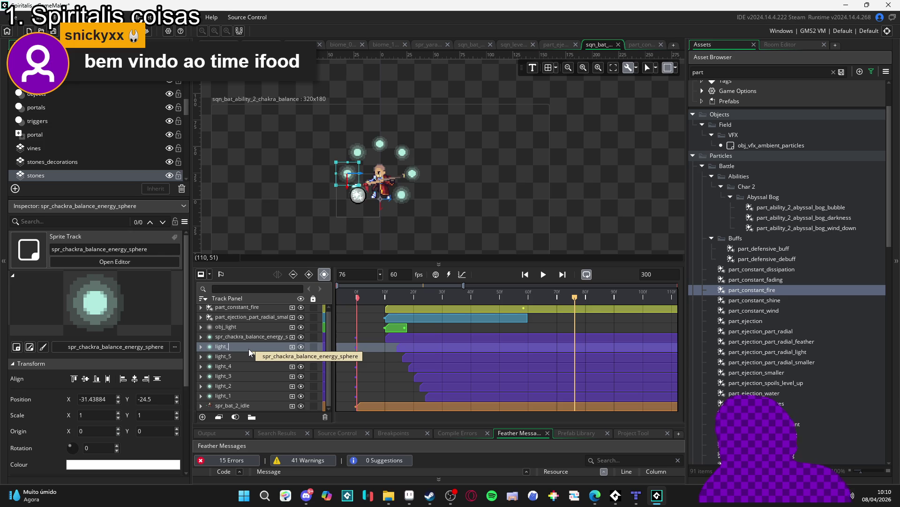
text(6)
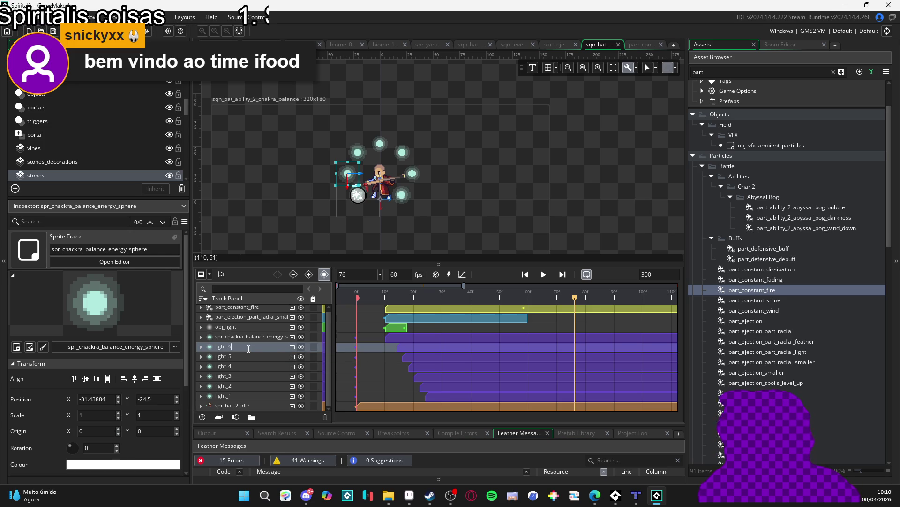
double_click(241, 337)
text(light_7)
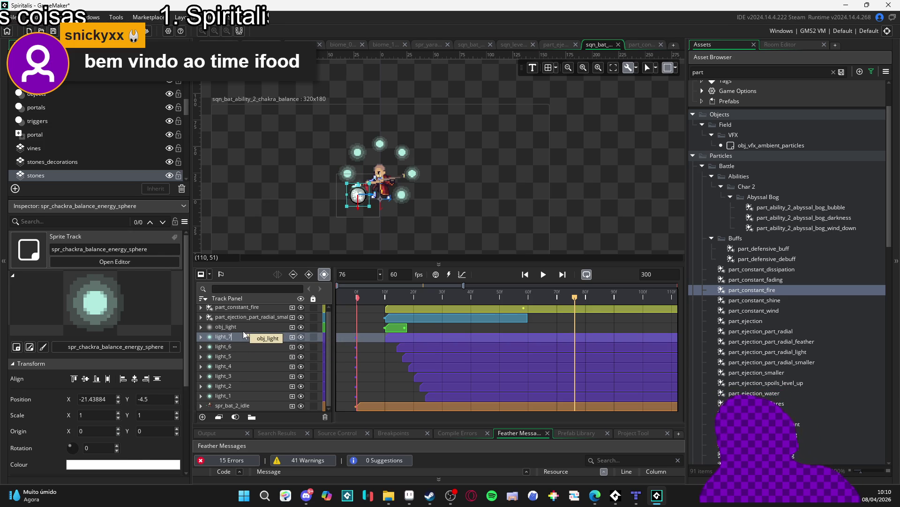
key(Return)
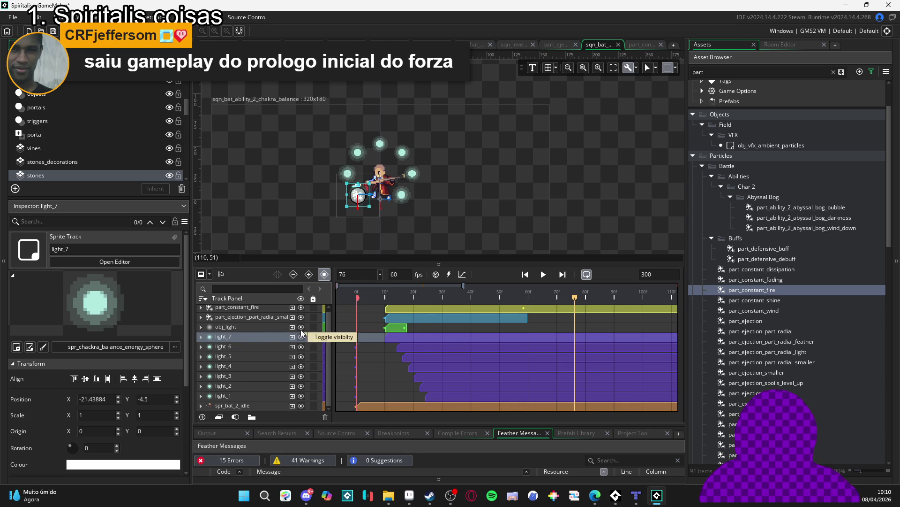
click(274, 329)
click(380, 287)
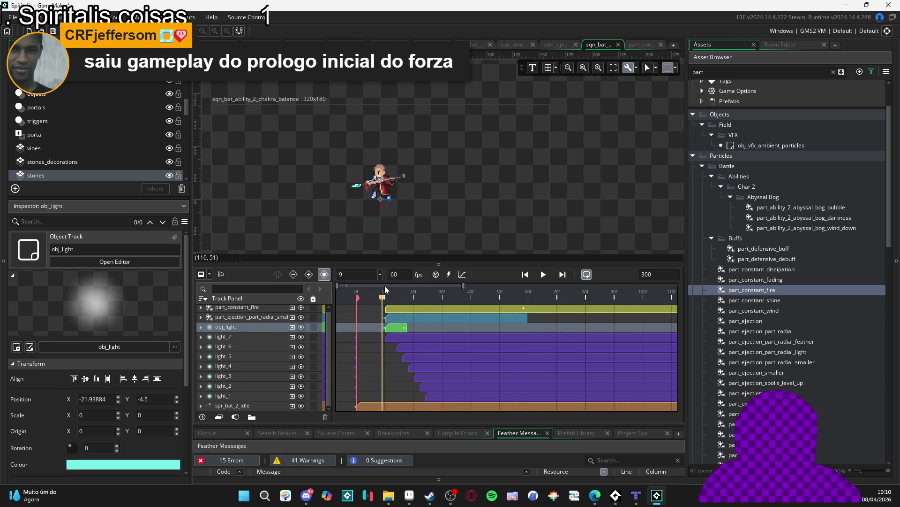
click(357, 298)
key(space)
click(356, 298)
click(355, 293)
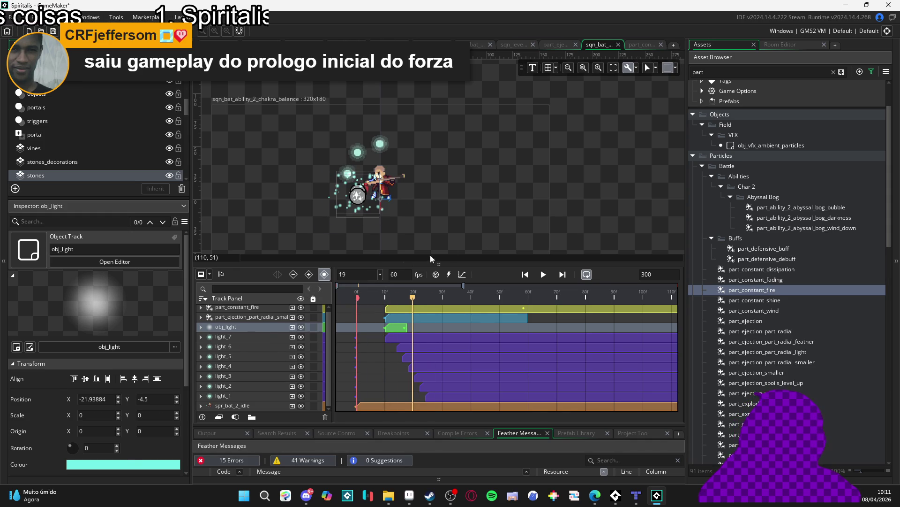
click(493, 235)
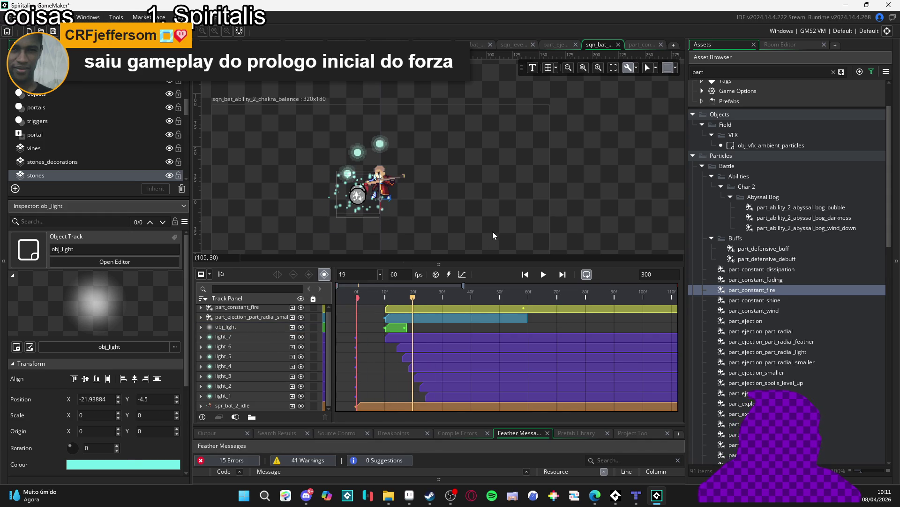
click(228, 309)
click(378, 297)
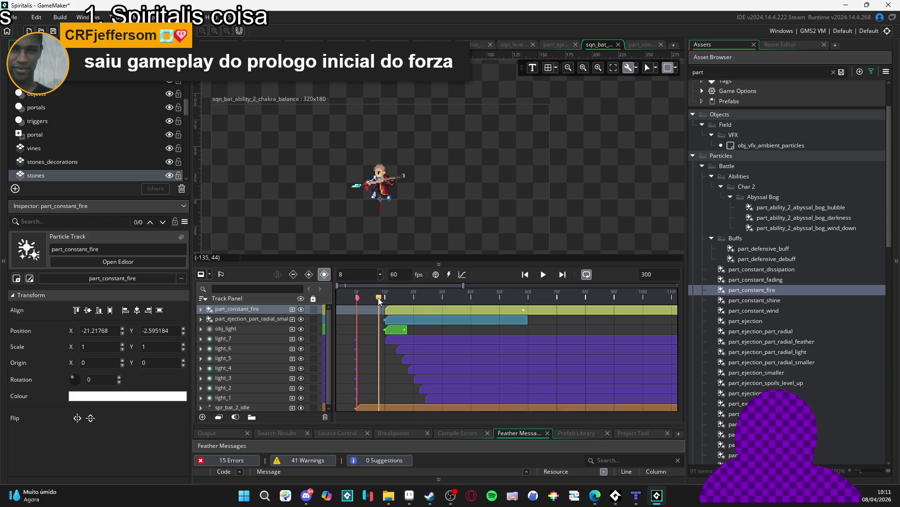
key(space)
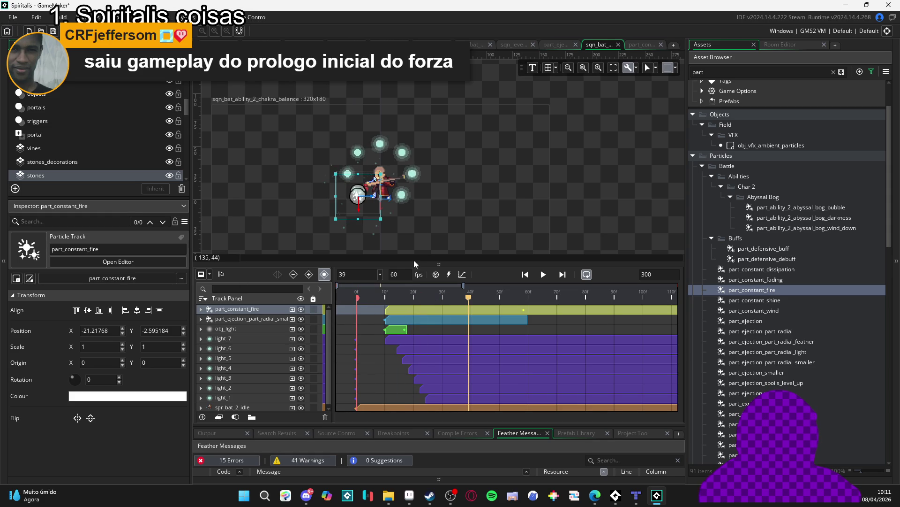
click(419, 229)
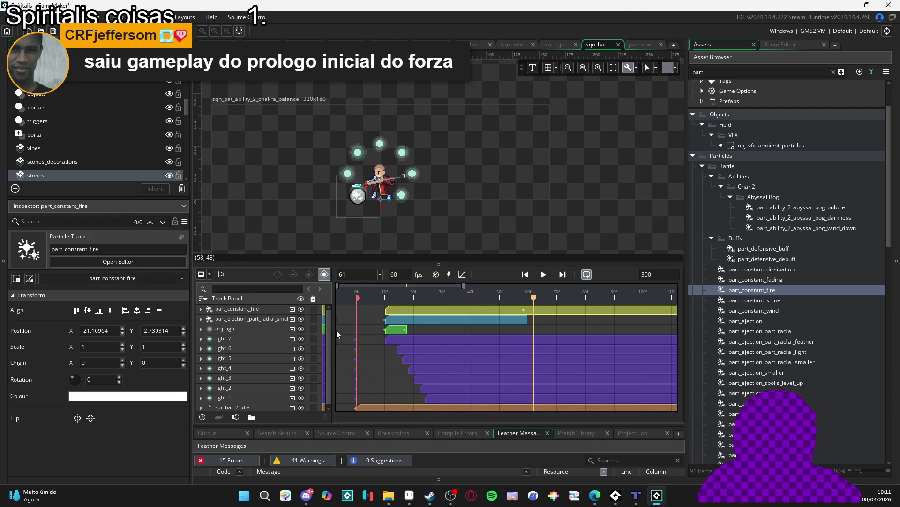
scroll(246, 356, down, 1)
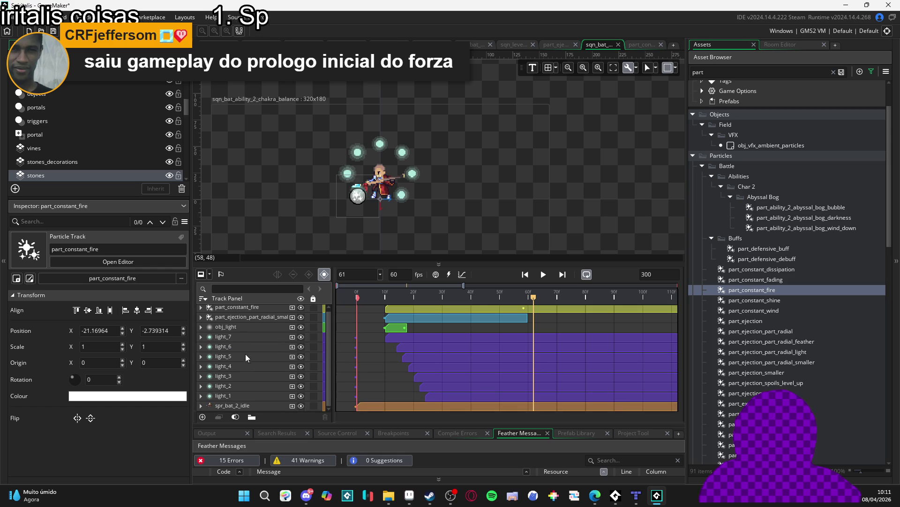
click(232, 328)
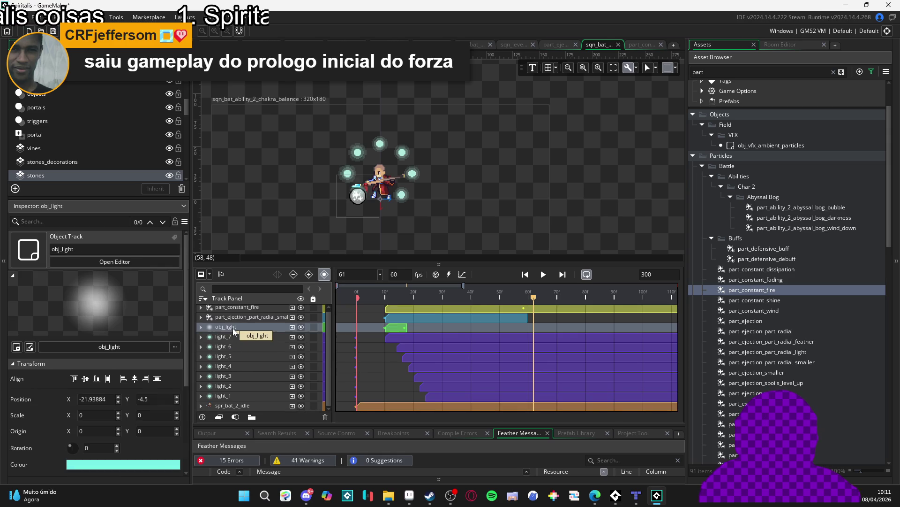
Rename the obj_light track to obj_light_7
click(237, 333)
click(244, 328)
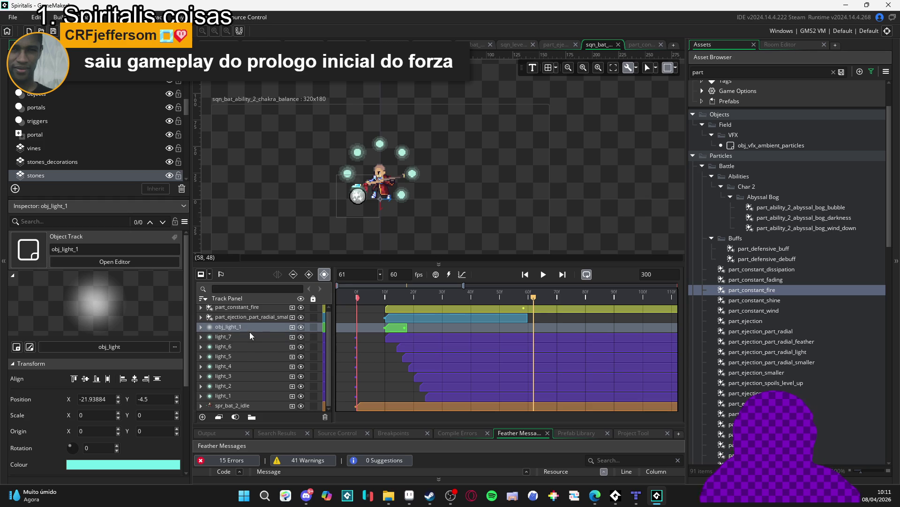
double_click(242, 326)
key(BackSpace)
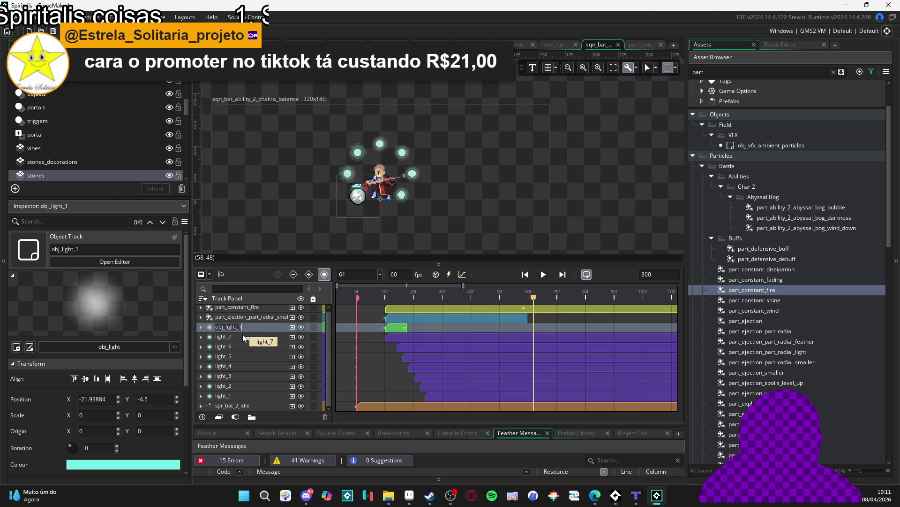
key(End)
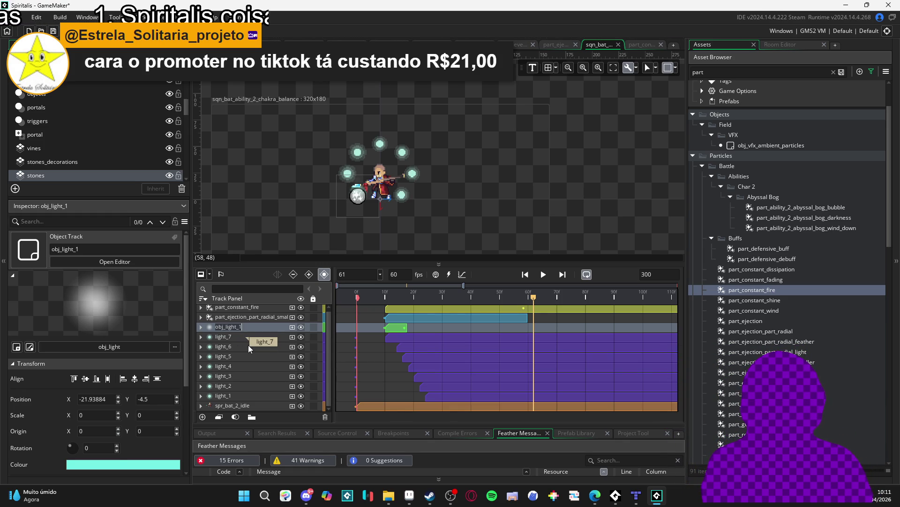
click(247, 346)
click(235, 337)
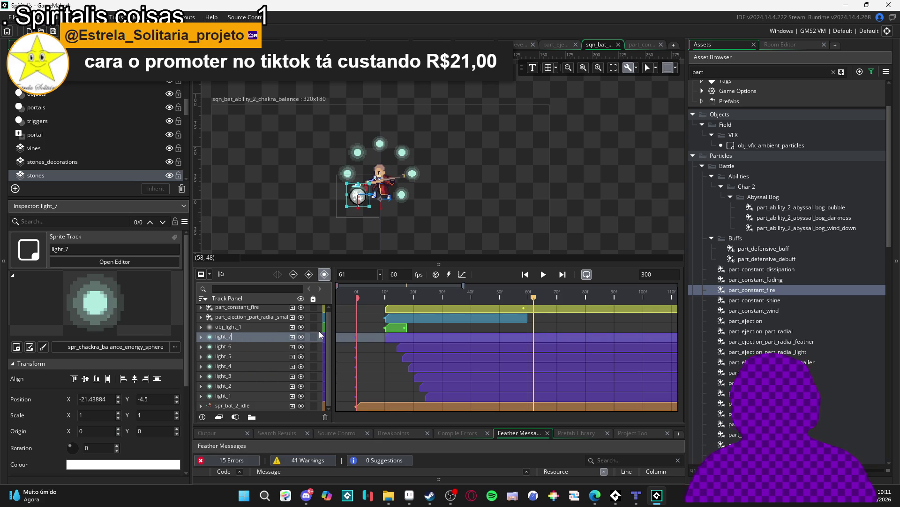
text(7)
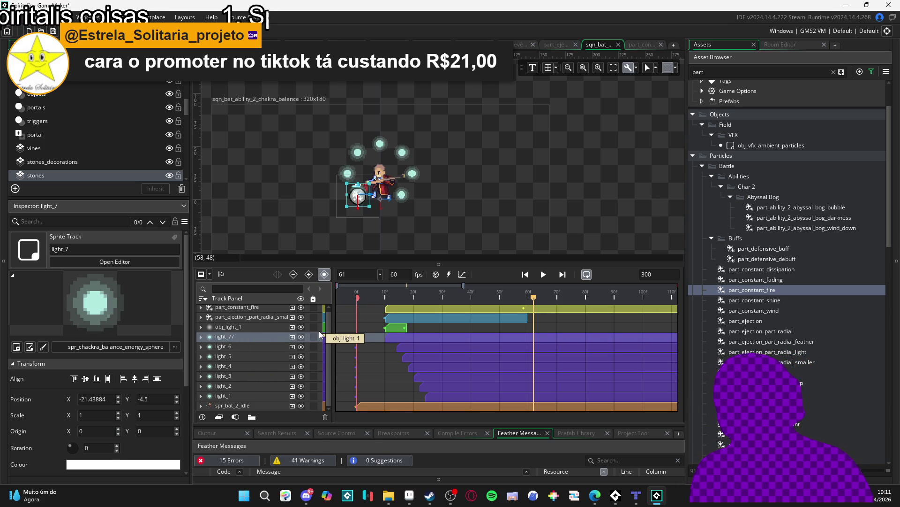
click(252, 326)
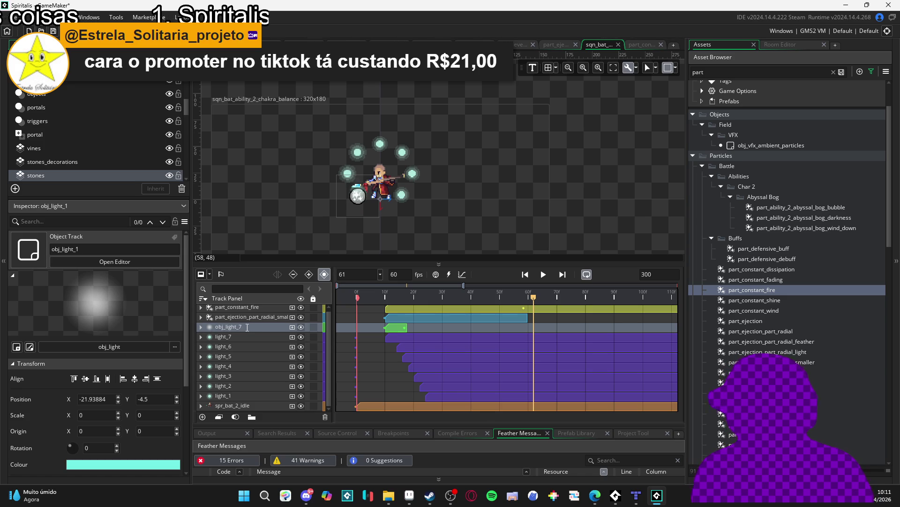
click(243, 333)
click(239, 328)
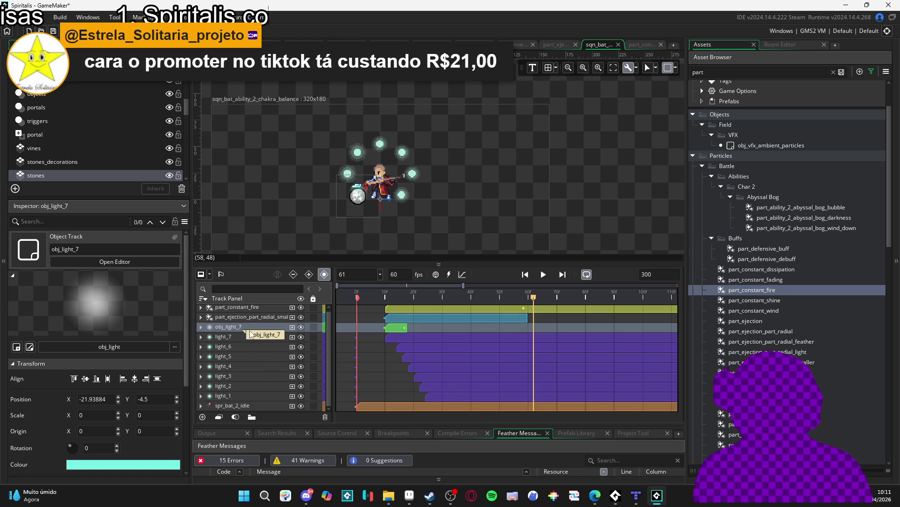
Rename the ejection and fire tracks to part_ejec_7 and part_fire_7, then select all three
click(260, 319)
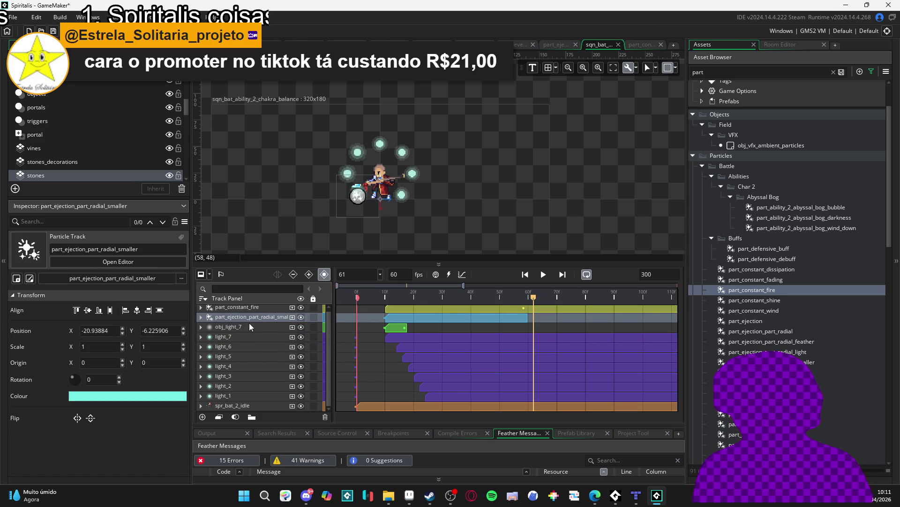
key(F2)
text(part_ejec_1)
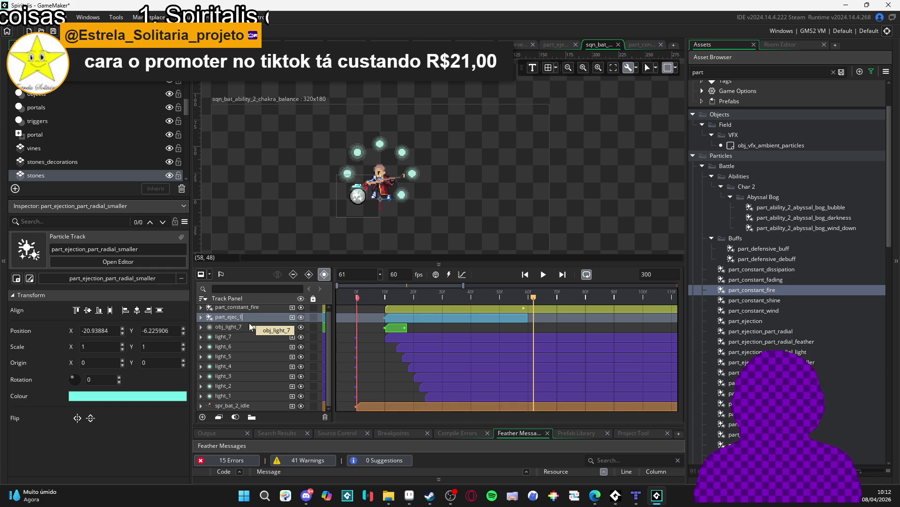
click(243, 306)
click(250, 307)
key(BackSpace)
key(BackSpace)
key(BackSpace)
text(_)
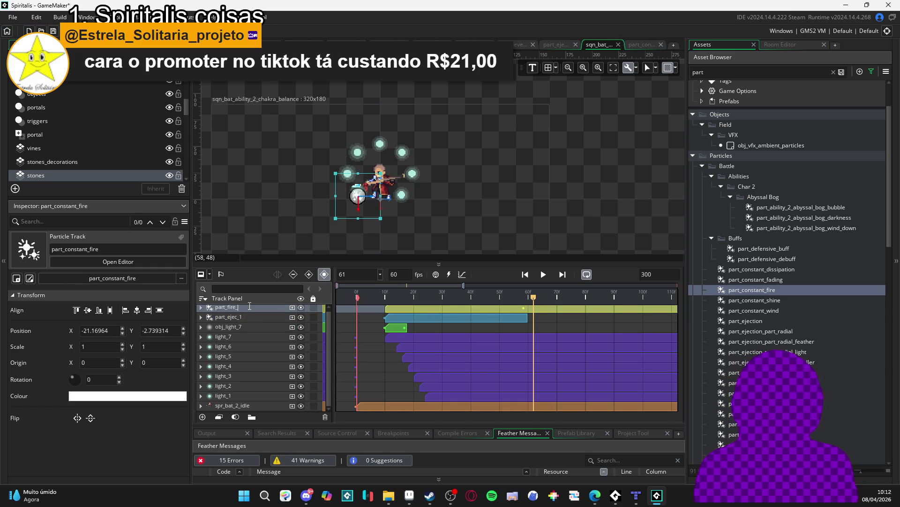
text(7)
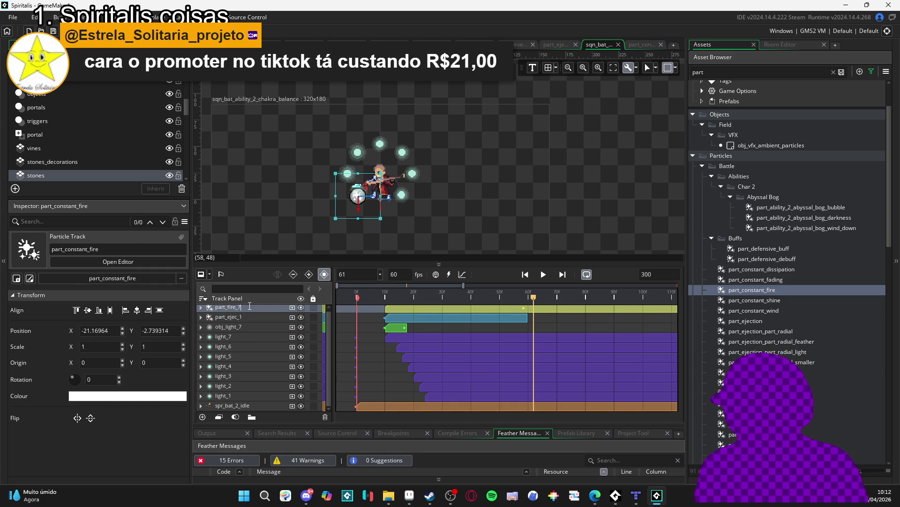
click(247, 317)
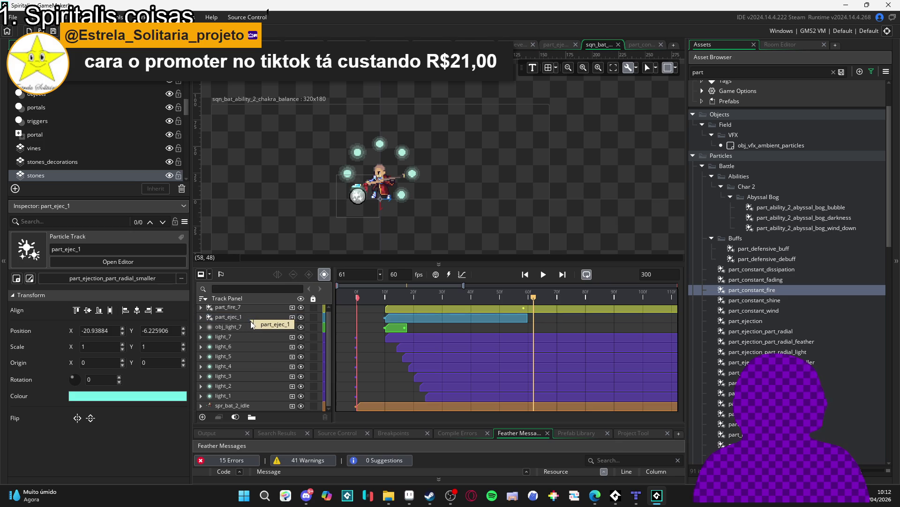
click(247, 316)
text(7)
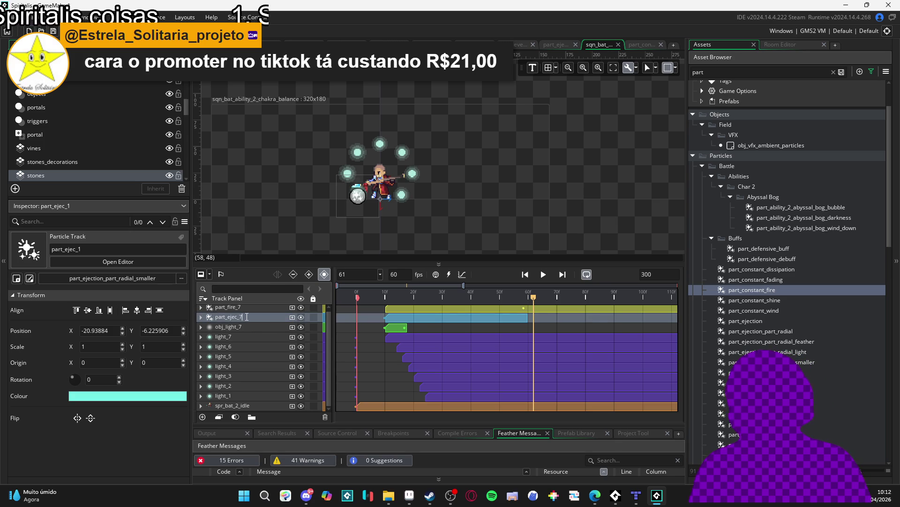
click(247, 323)
shift+click(240, 307)
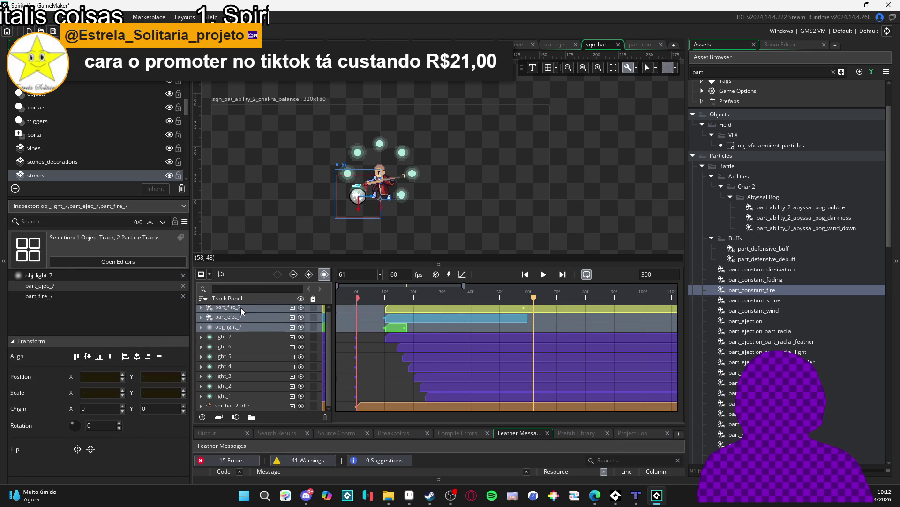
Duplicate the three _7 tracks and rename the copies with an 8 suffix, including obj_light_8
key(ctrl+d)
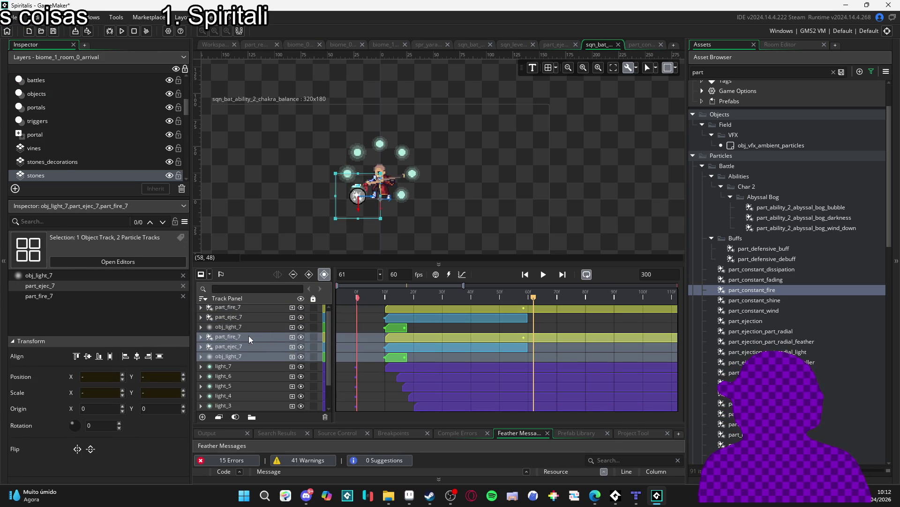
click(244, 338)
double_click(248, 336)
key(BackSpace)
text(8)
click(263, 347)
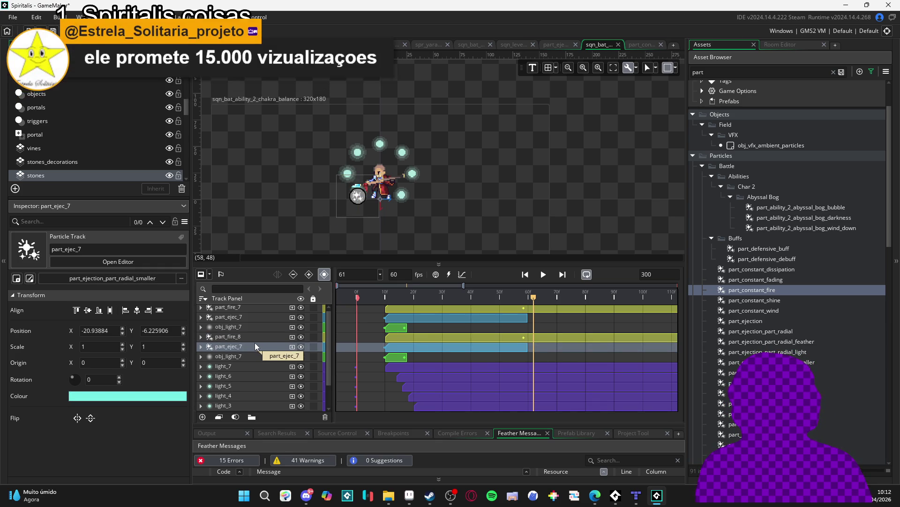
double_click(246, 346)
text(8)
key(Return)
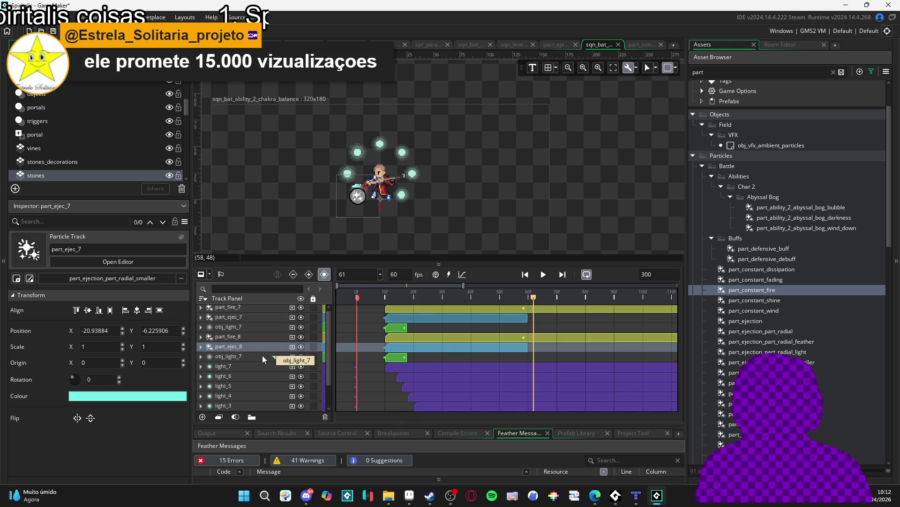
click(251, 356)
double_click(249, 357)
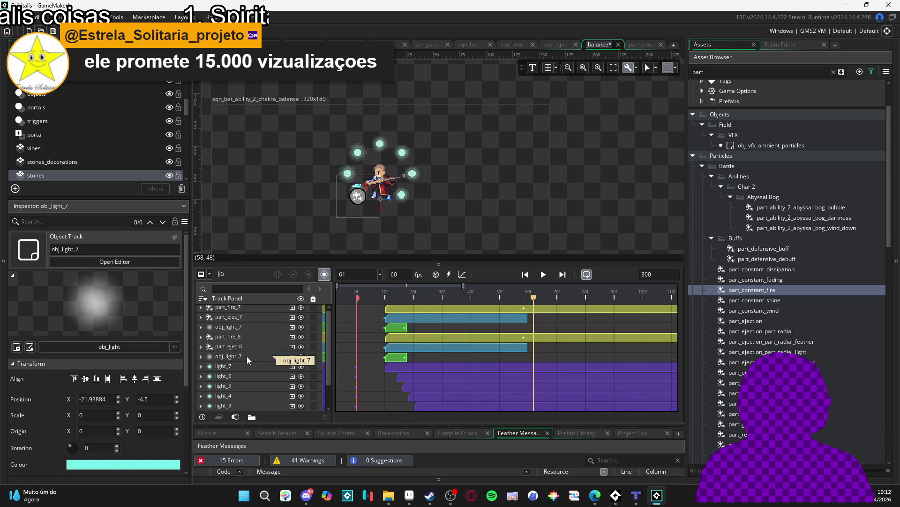
click(258, 358)
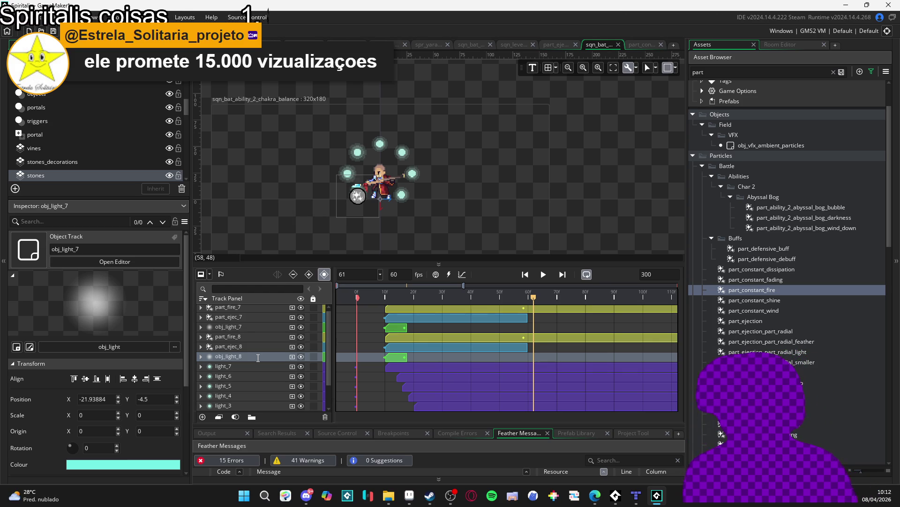
click(233, 338)
Change the copied fire and ejection tracks' suffix to 6, giving part_ejec_6
ctrl+click(233, 347)
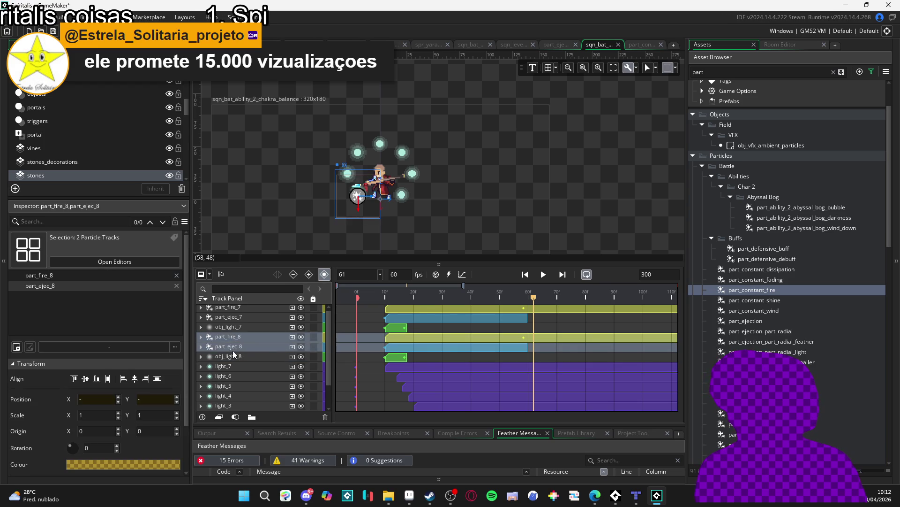
click(249, 337)
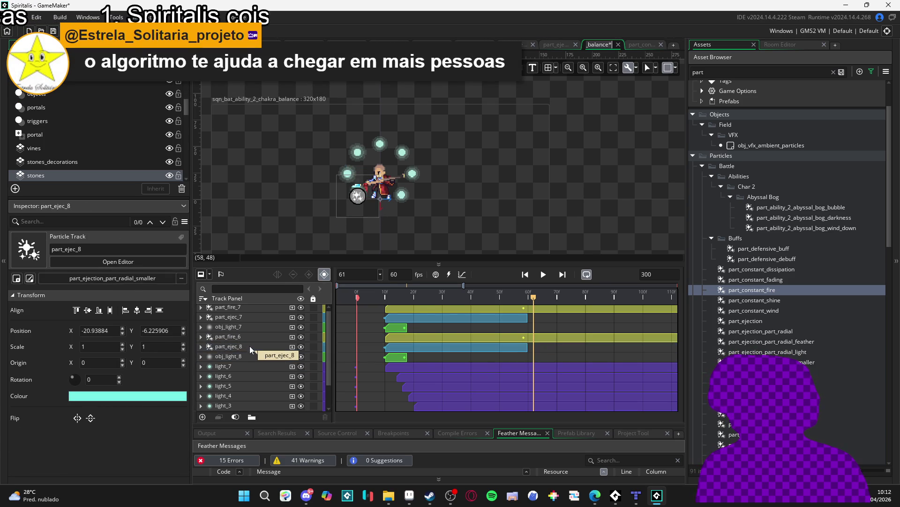
click(249, 347)
key(BackSpace)
text(6)
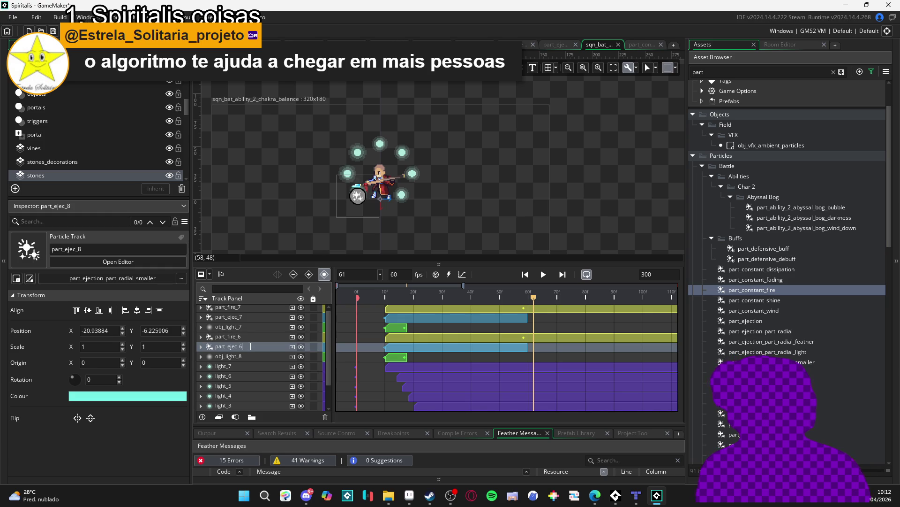
click(258, 356)
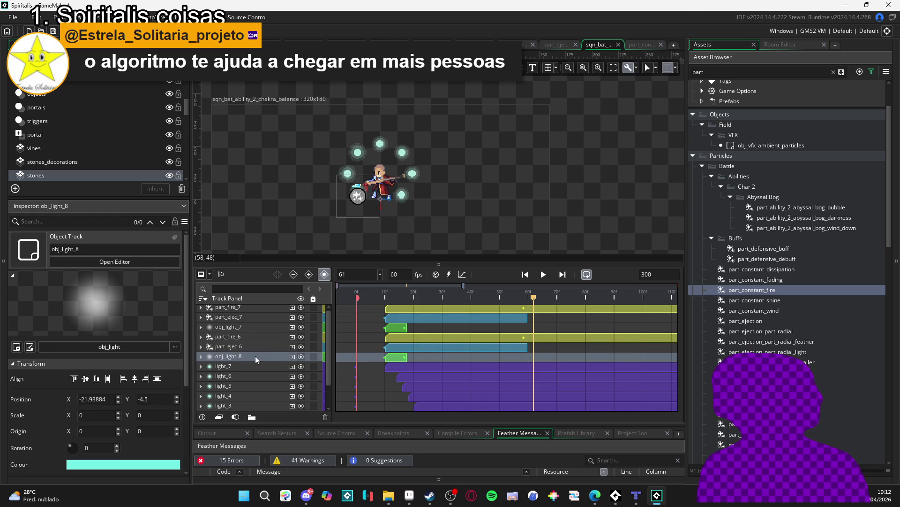
click(250, 357)
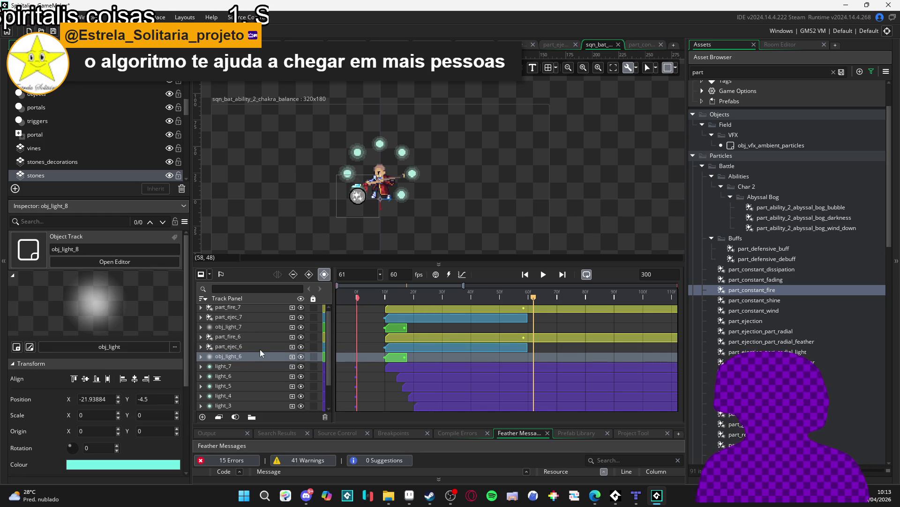
Name the light copy obj_light_6 and move the _6 trio above the light_6 track
click(260, 348)
ctrl+click(266, 337)
ctrl+click(257, 357)
drag(257, 362, 258, 372)
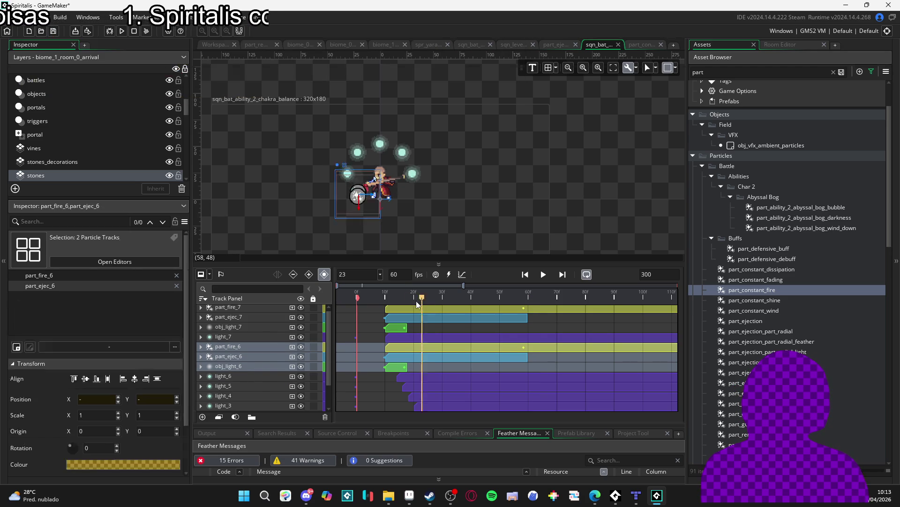
drag(424, 299, 283, 297)
key(space)
key(space)
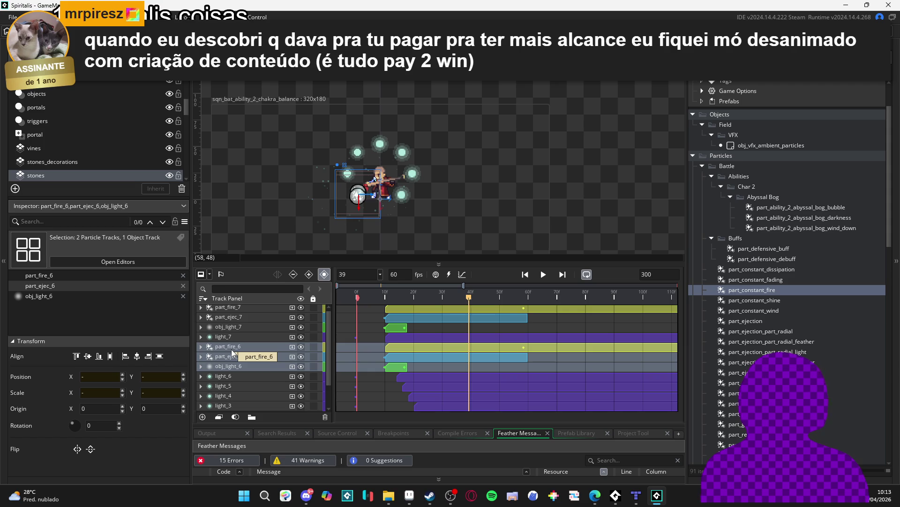
Read light_6's position values and inspect the obj_light_6, part_ejec_6 and part_fire_6 tracks
click(227, 366)
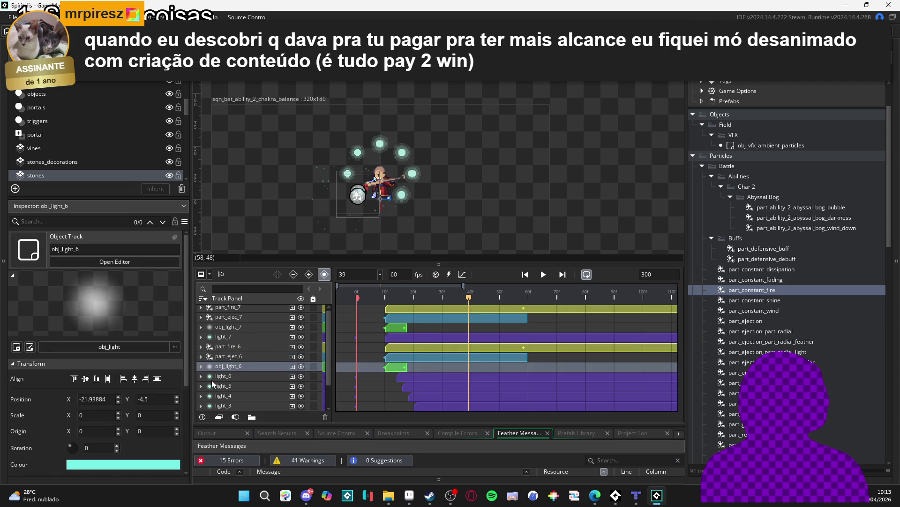
click(201, 376)
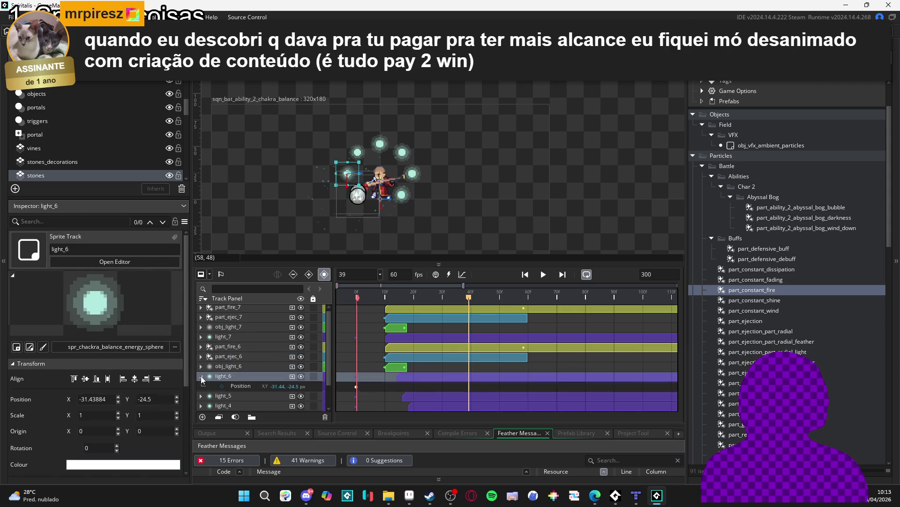
click(240, 386)
click(228, 366)
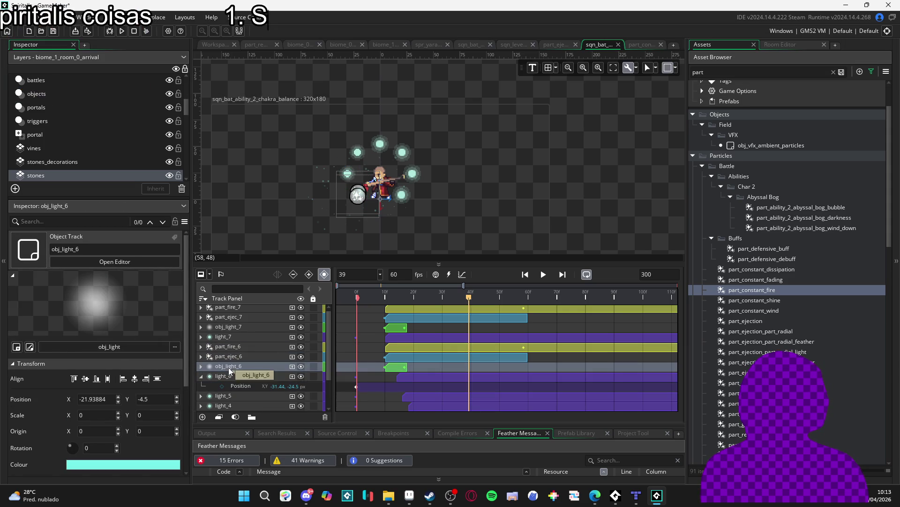
double_click(242, 362)
click(237, 357)
click(236, 347)
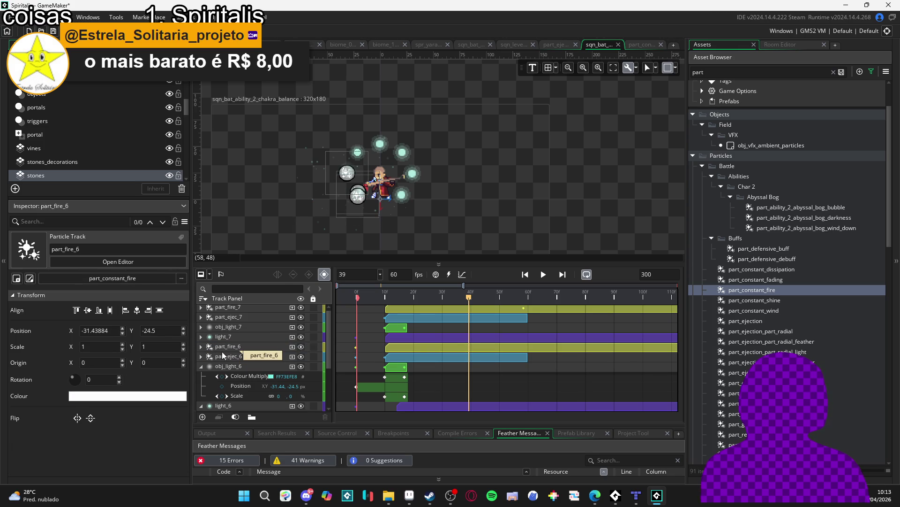
double_click(207, 367)
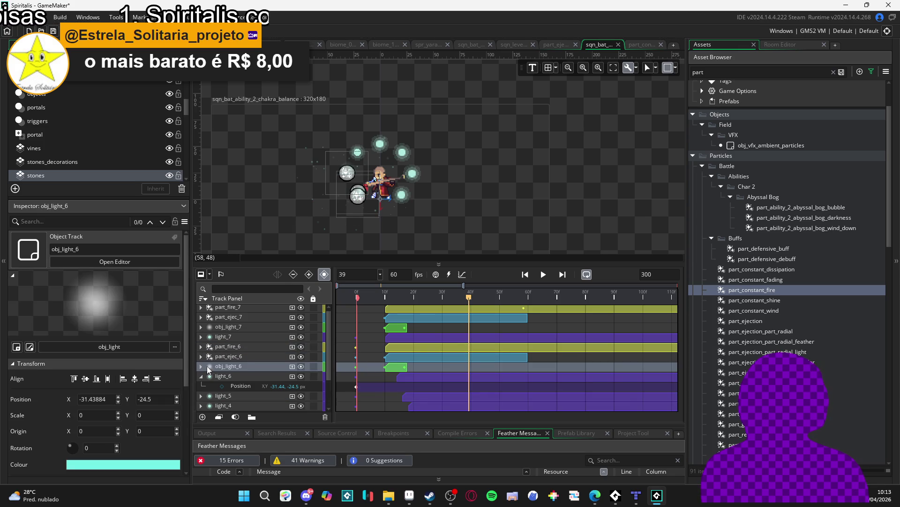
Select the three _6 tracks together for placement at -31.44, -24.5, previewing frames 12 and 31
shift+click(242, 348)
click(389, 299)
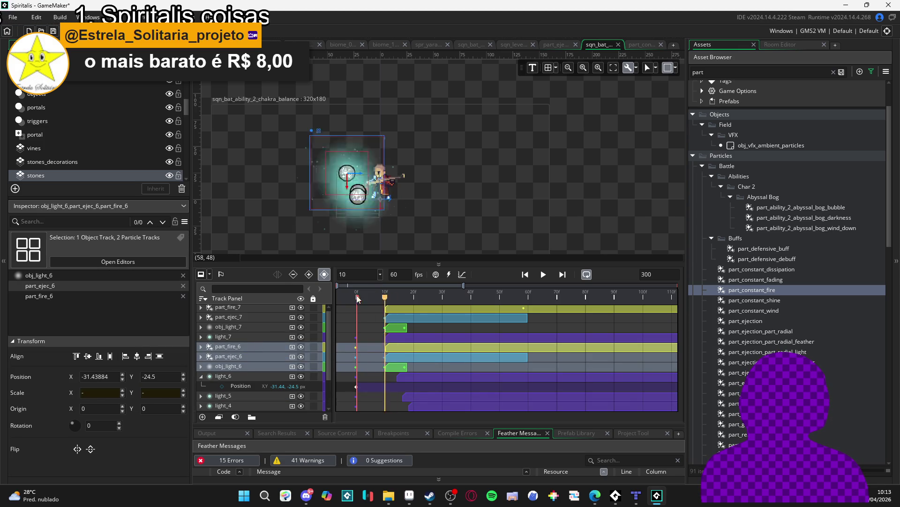
click(447, 297)
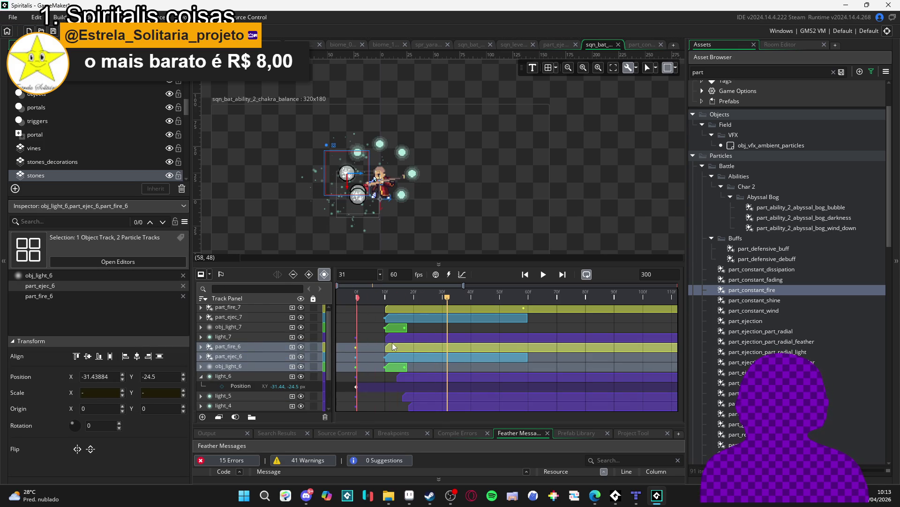
click(246, 349)
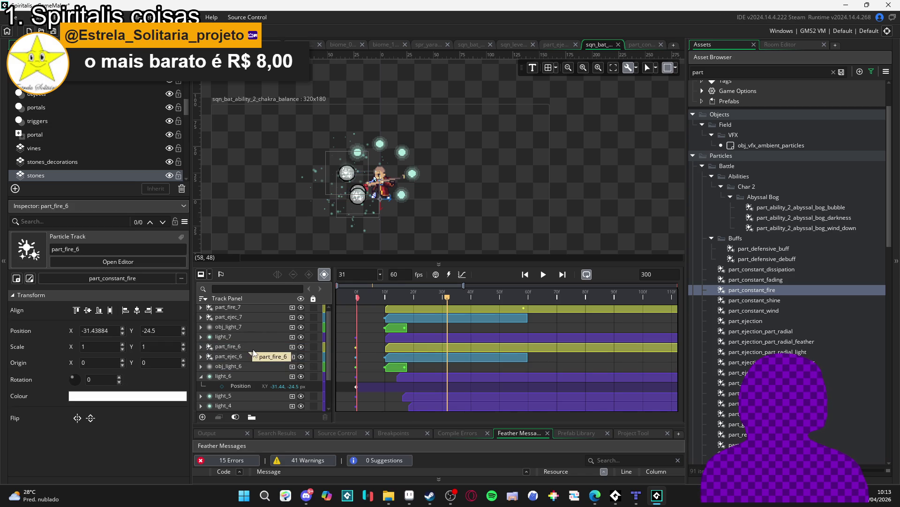
shift+click(244, 367)
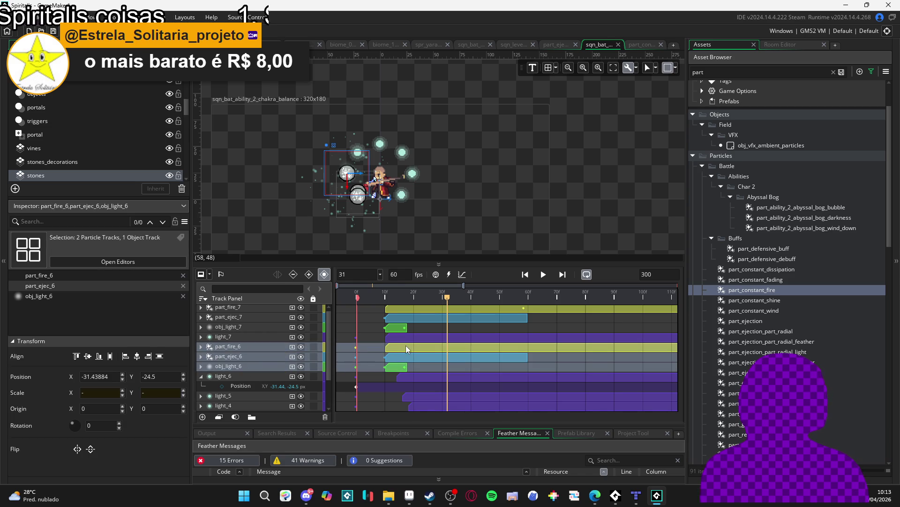
click(199, 377)
click(245, 367)
shift+click(243, 348)
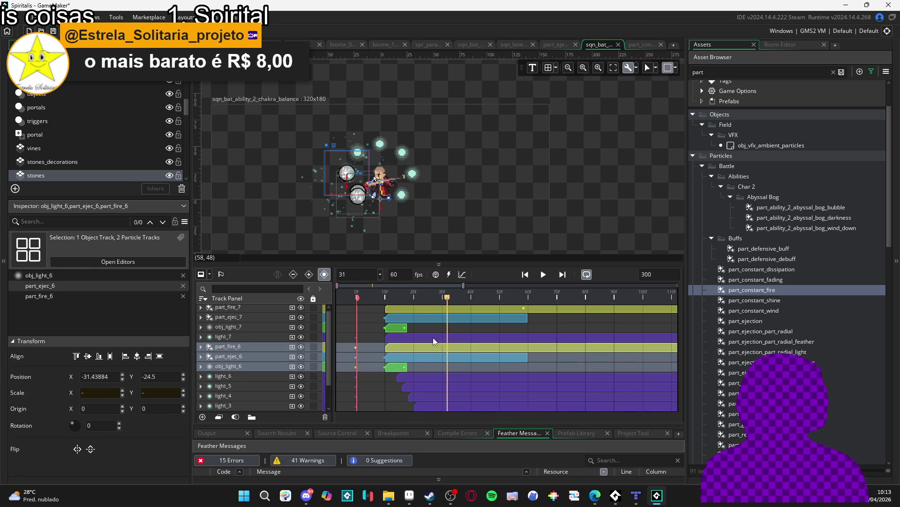
Select the part_fire_6, part_ejec_6 and obj_light_6 clips, undoing an accidental light_7 shift
drag(429, 335, 435, 338)
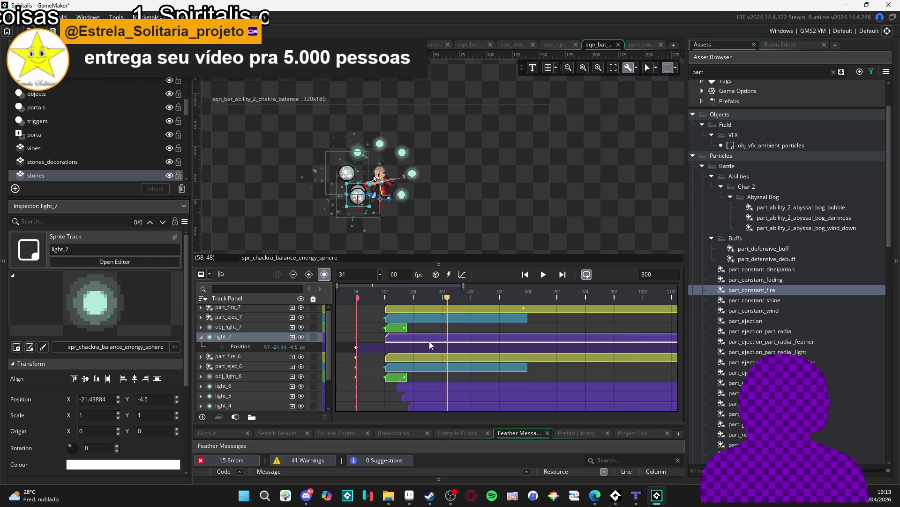
key(ctrl+z)
key(ctrl+z)
key(ctrl+z)
click(408, 359)
click(403, 380)
click(412, 340)
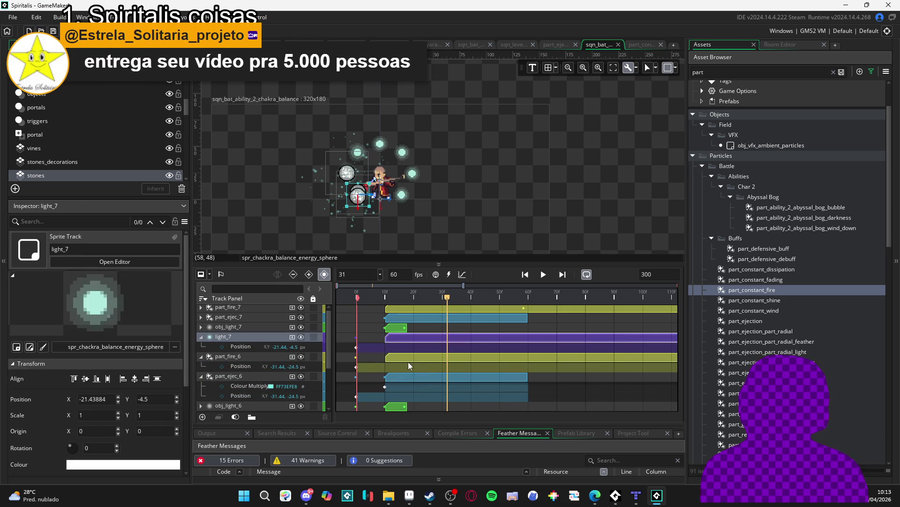
ctrl+click(409, 366)
ctrl+click(411, 379)
scroll(413, 375, down, 2)
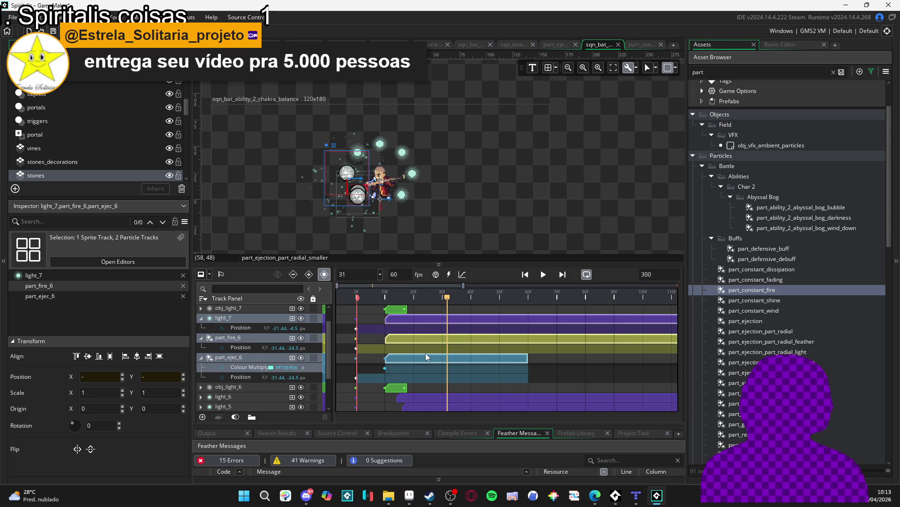
ctrl+click(396, 388)
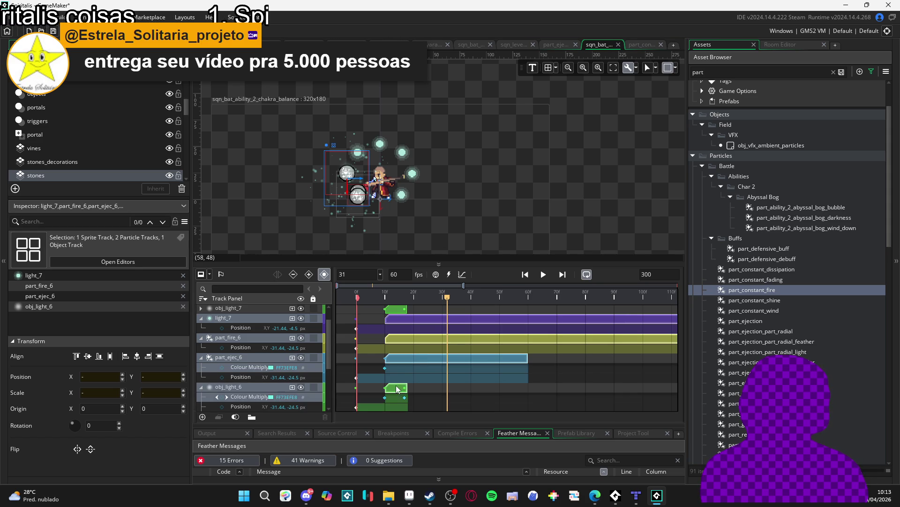
click(410, 316)
click(411, 336)
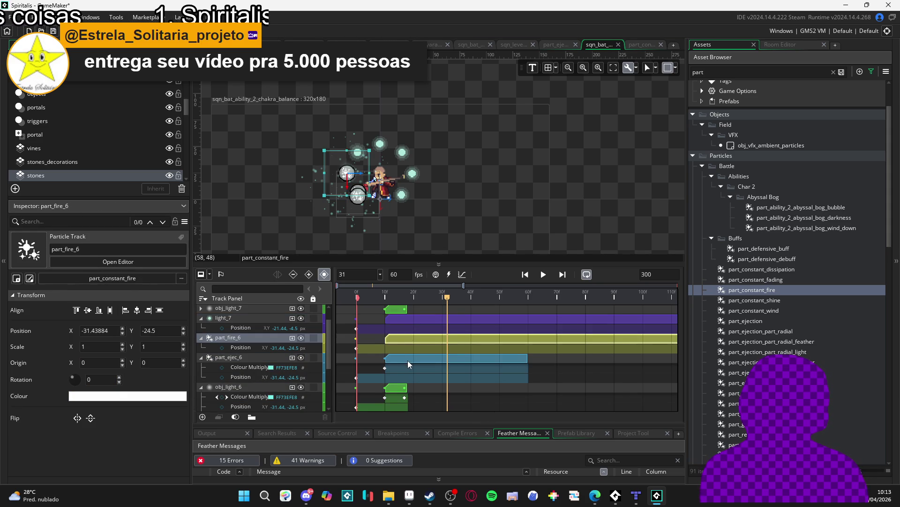
ctrl+click(407, 360)
ctrl+click(394, 388)
scroll(401, 380, down, 1)
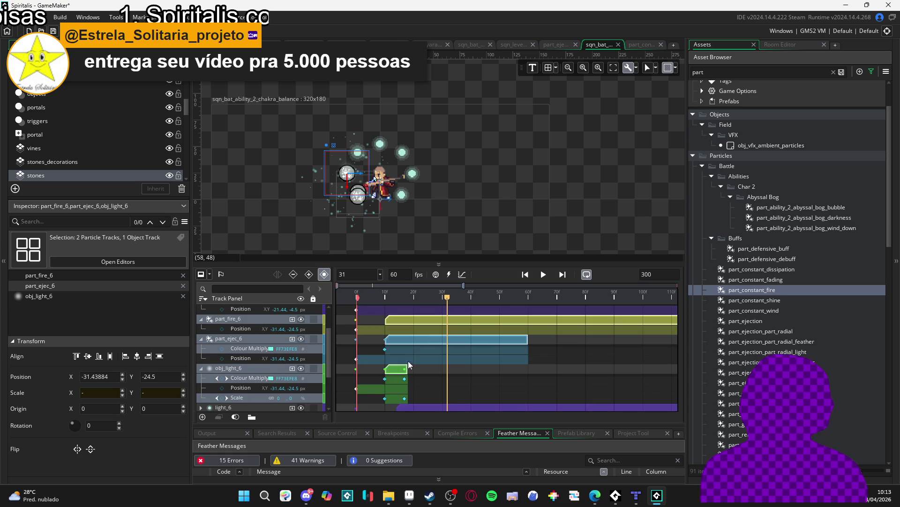
Push the set 6 clips about 4 frames later and preview the staggered effect
drag(408, 339, 420, 338)
scroll(421, 337, up, 2)
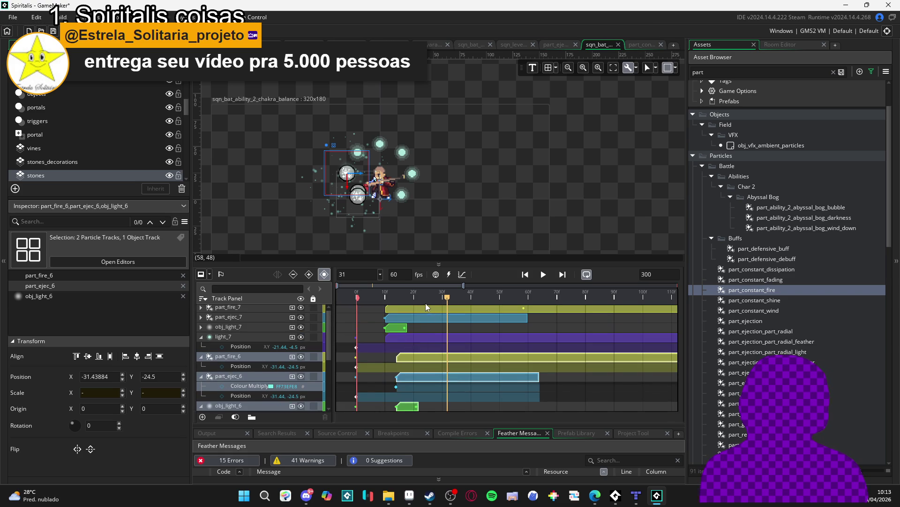
click(368, 298)
key(space)
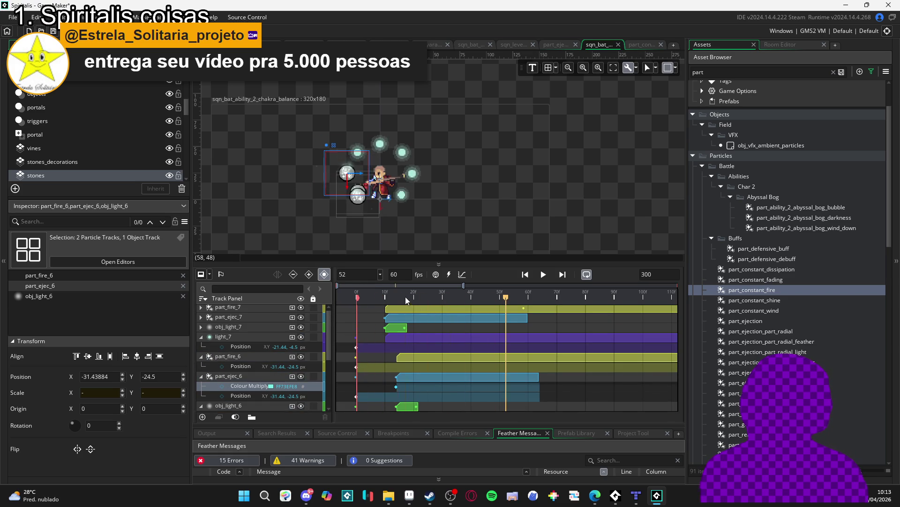
key(space)
key(Left)
key(Left)
key(Left)
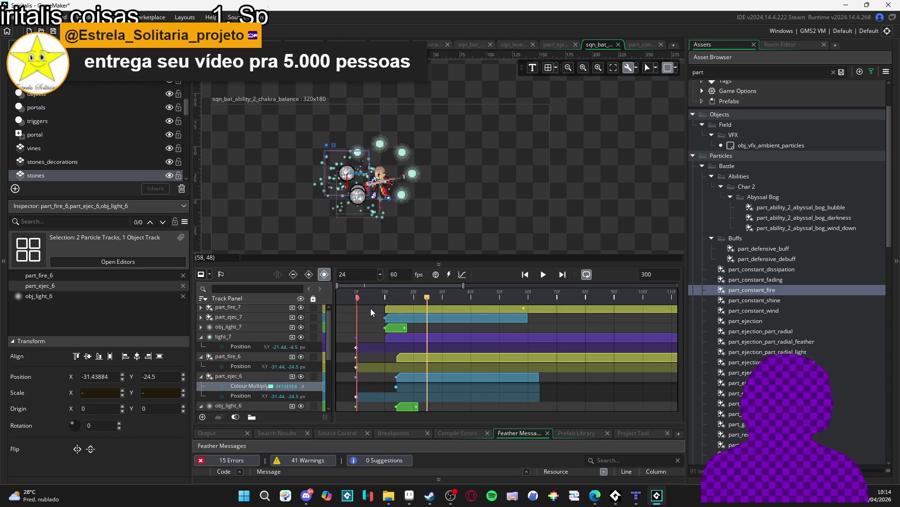
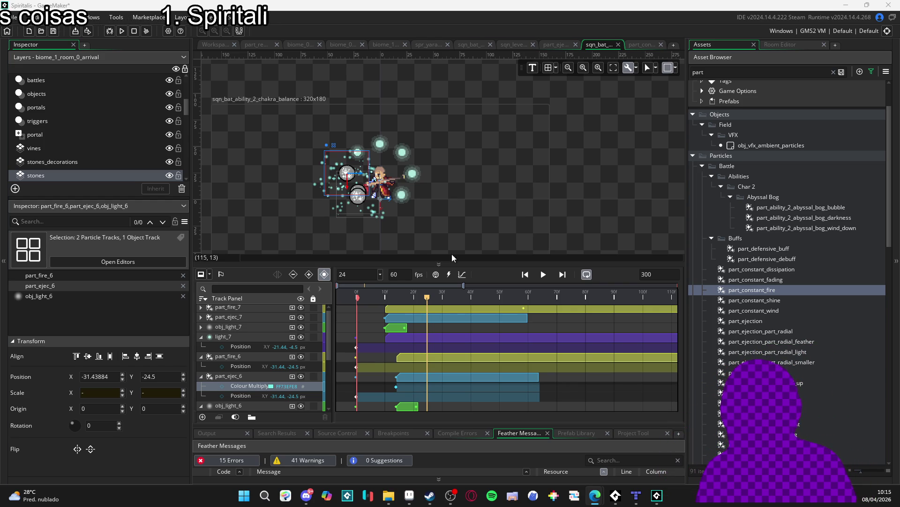
Preview the sequence several times, replaying it from frame 0
key(Return)
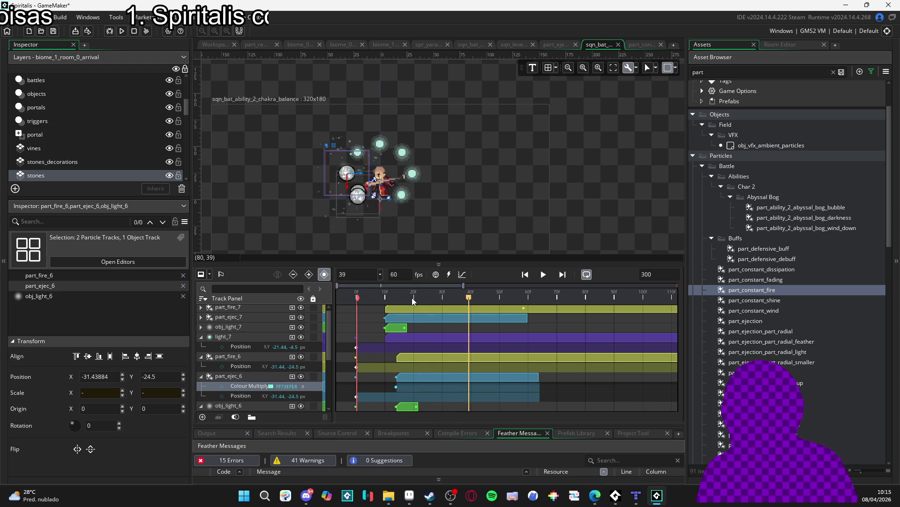
key(Return)
key(Return)
key(Return)
key(Return)
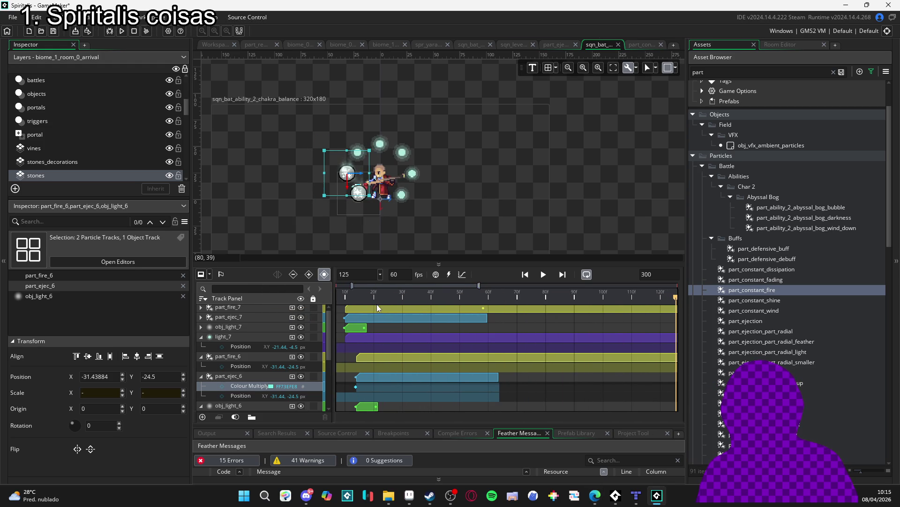
text(147)
key(Return)
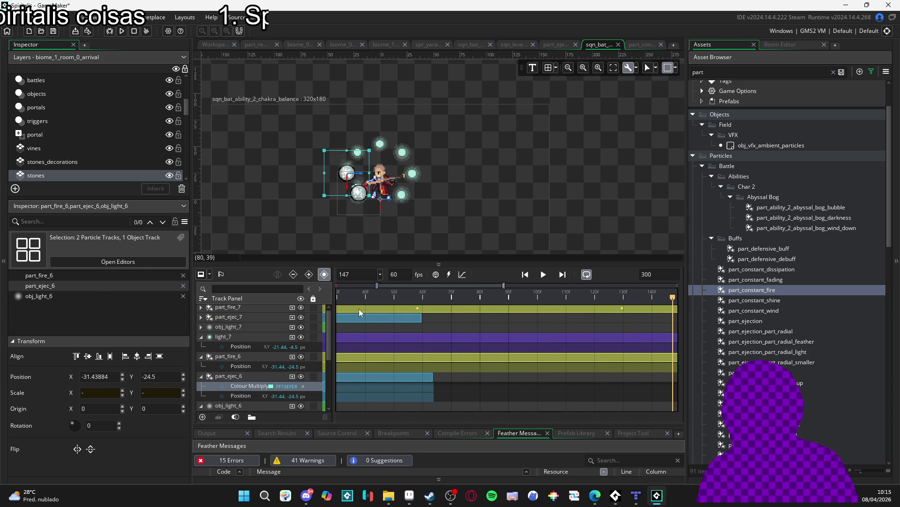
click(183, 296)
key(ctrl+z)
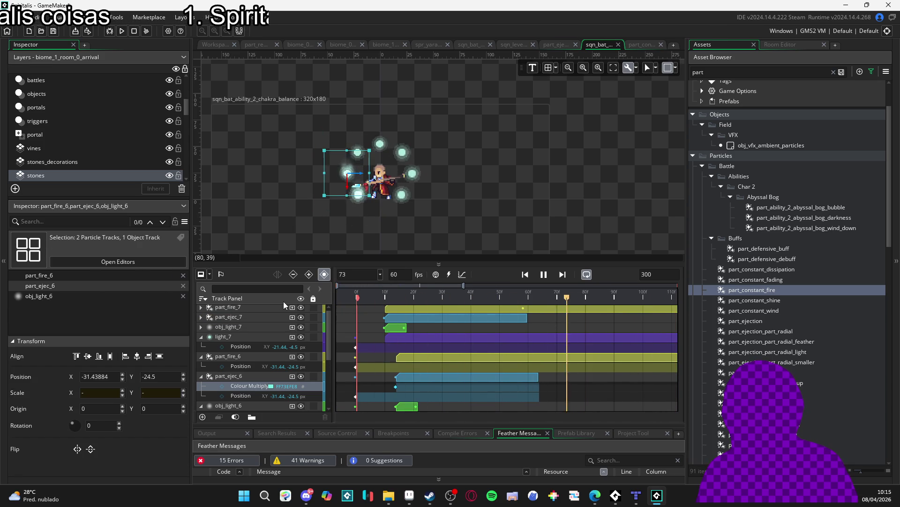
key(space)
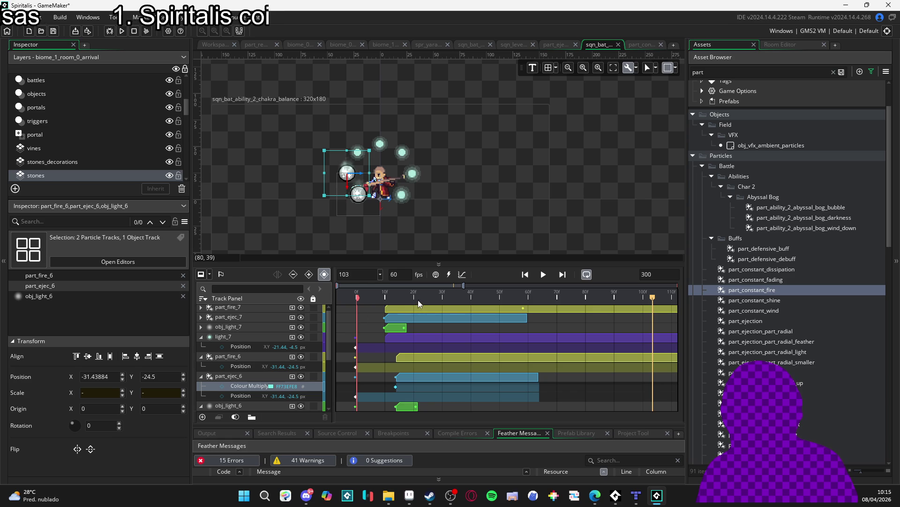
key(space)
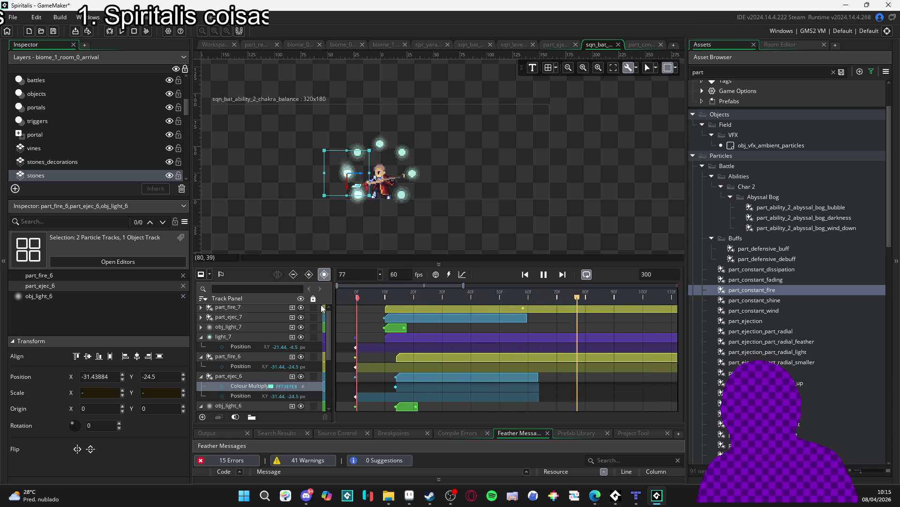
key(space)
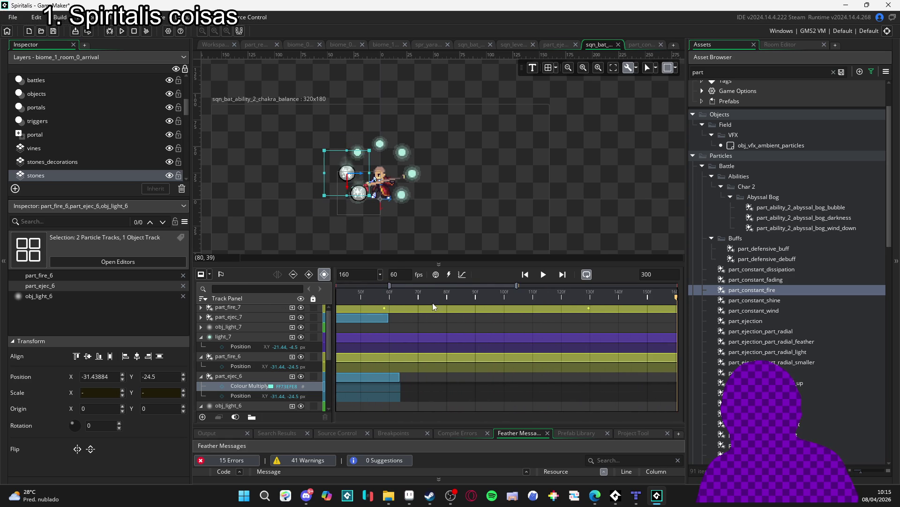
key(Home)
key(space)
key(space)
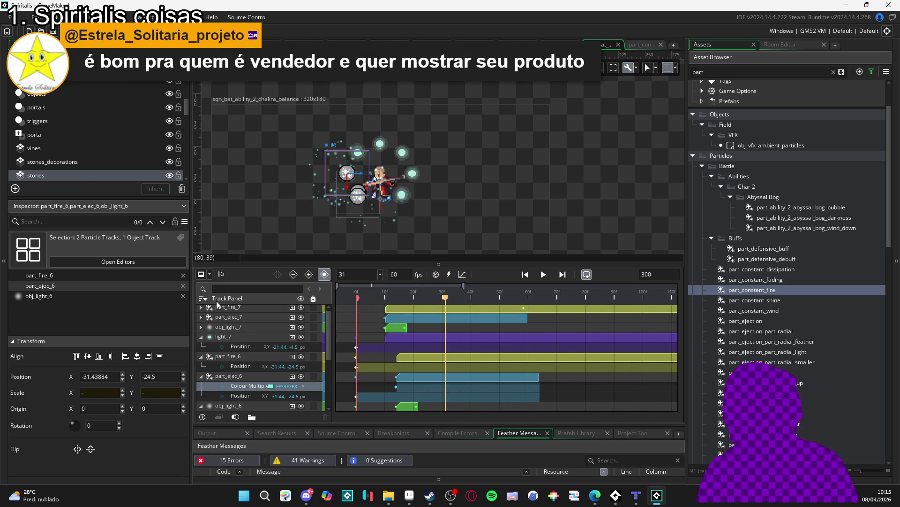
Rewind to frame 0 and collapse light_7, part_fire_6, part_ejec_6 and obj_light_6
drag(415, 282, 257, 295)
click(201, 336)
click(202, 346)
click(202, 356)
click(201, 366)
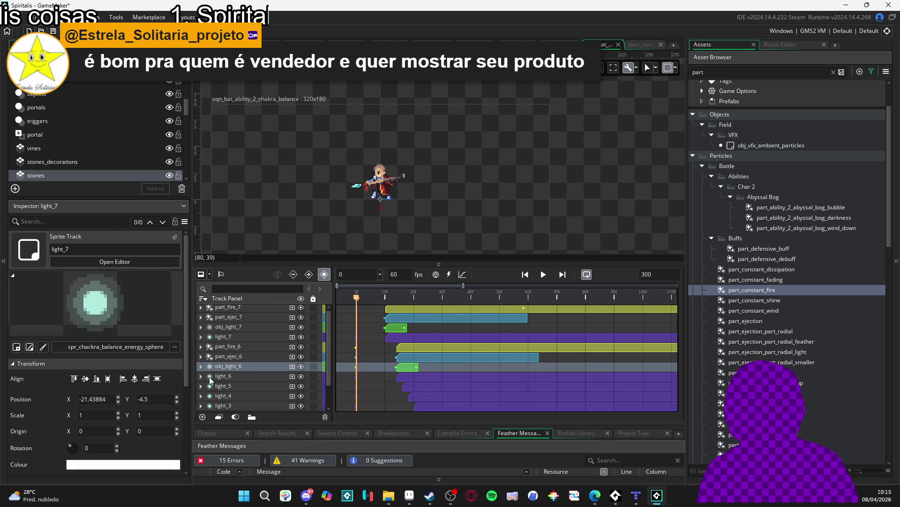
scroll(378, 333, up, 1)
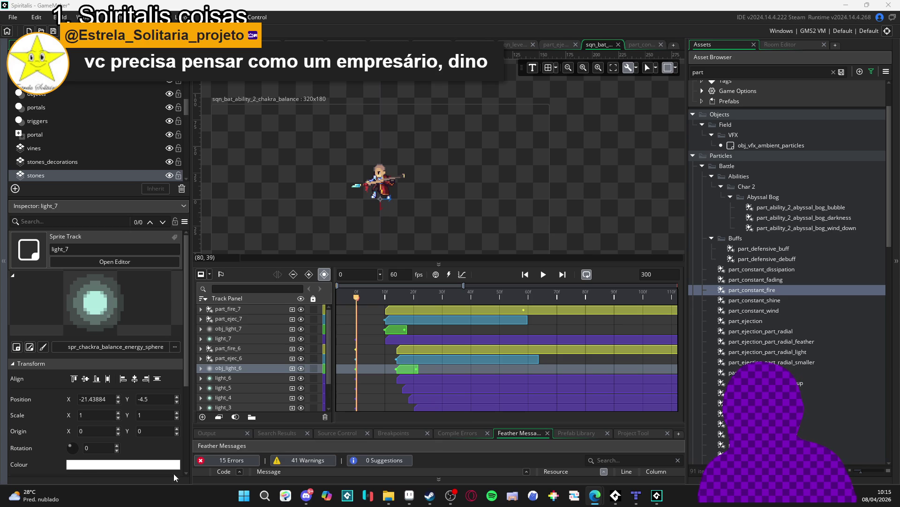
Select part_fire_6, part_ejec_6 and obj_light_6 together in the Track Panel
click(225, 347)
shift+click(225, 370)
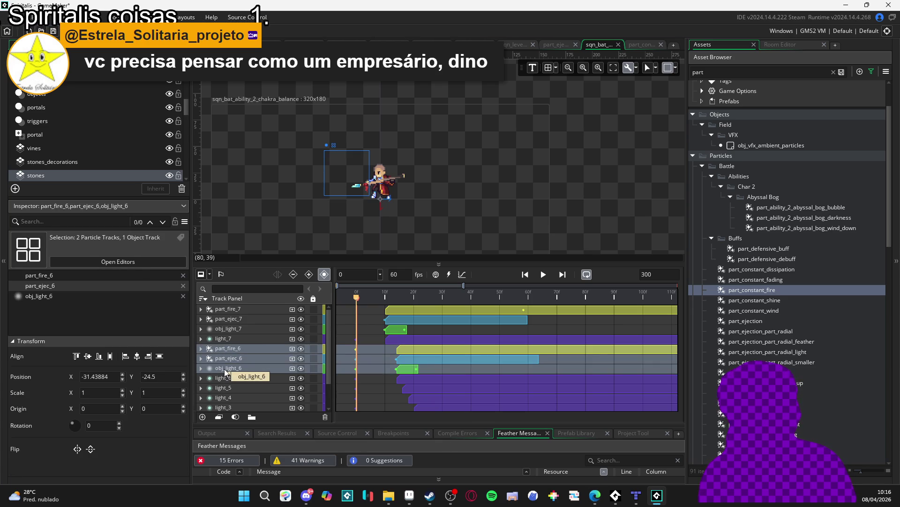
scroll(240, 368, down, 1)
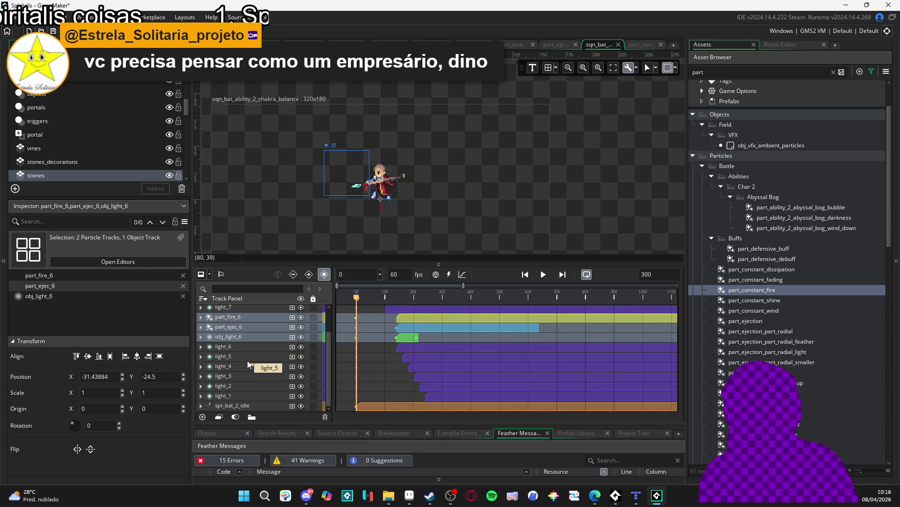
click(235, 336)
click(230, 317)
shift+click(237, 336)
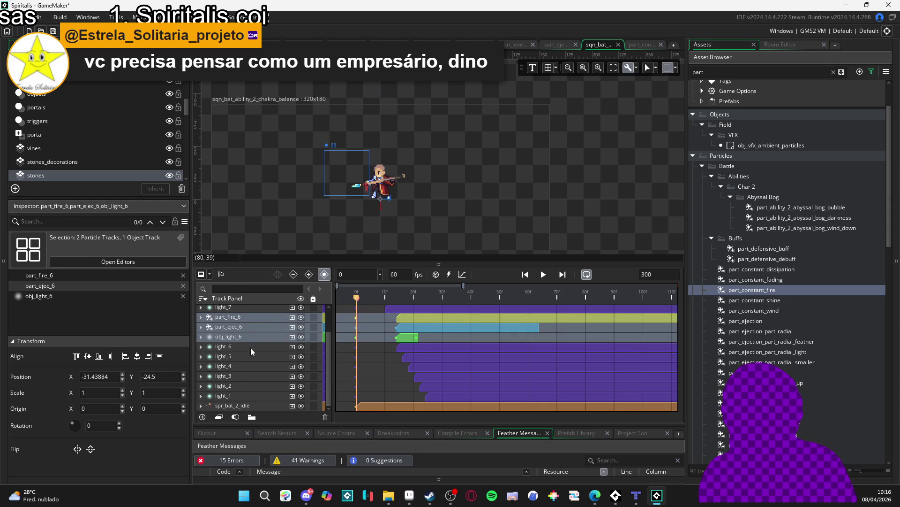
scroll(249, 348, up, 1)
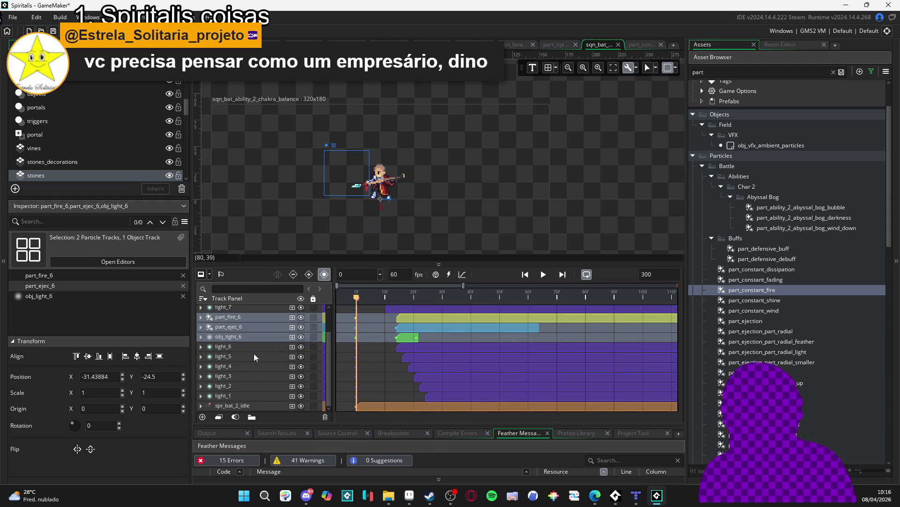
scroll(255, 353, down, 1)
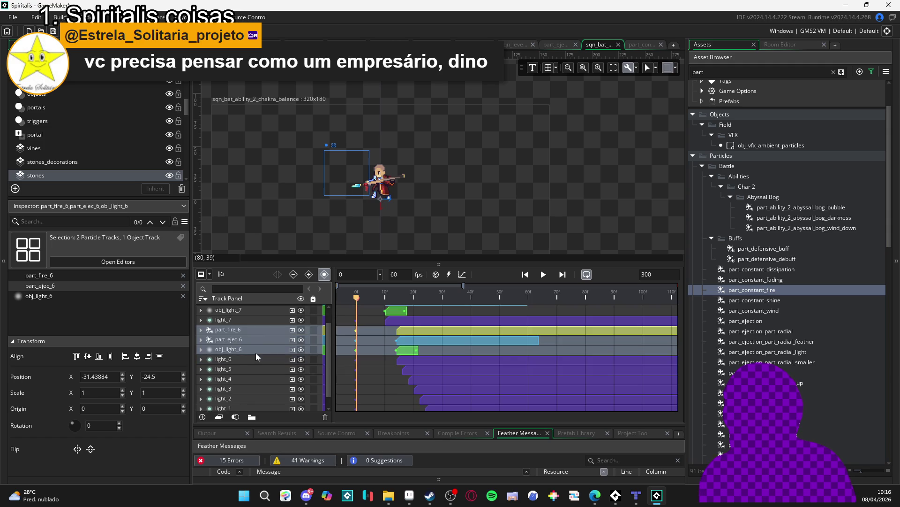
Duplicate the three selected _6 tracks and rename the fire copy part_fire_5
key(ctrl+d)
click(249, 359)
double_click(249, 359)
key(BackSpace)
text(5)
Rename the ejection and light copies to part_ejec_5 and obj_light_5
click(248, 369)
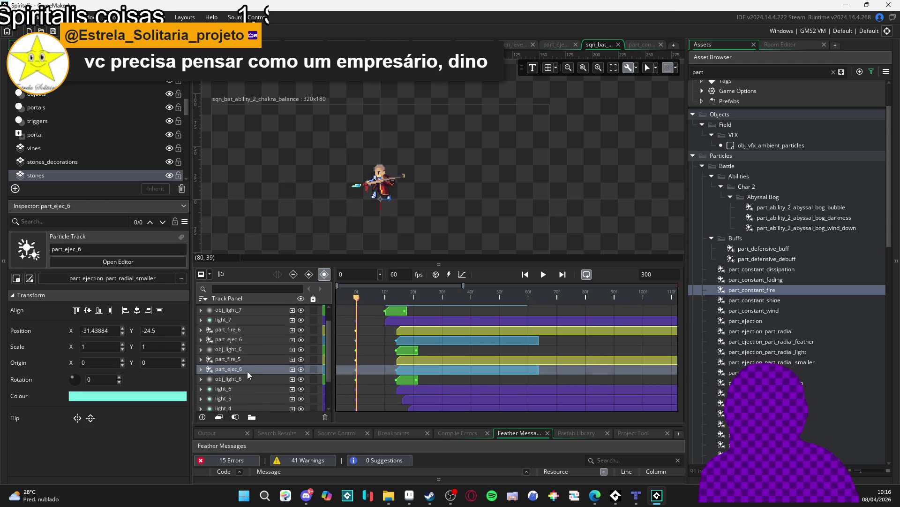
double_click(252, 369)
key(BackSpace)
text(5)
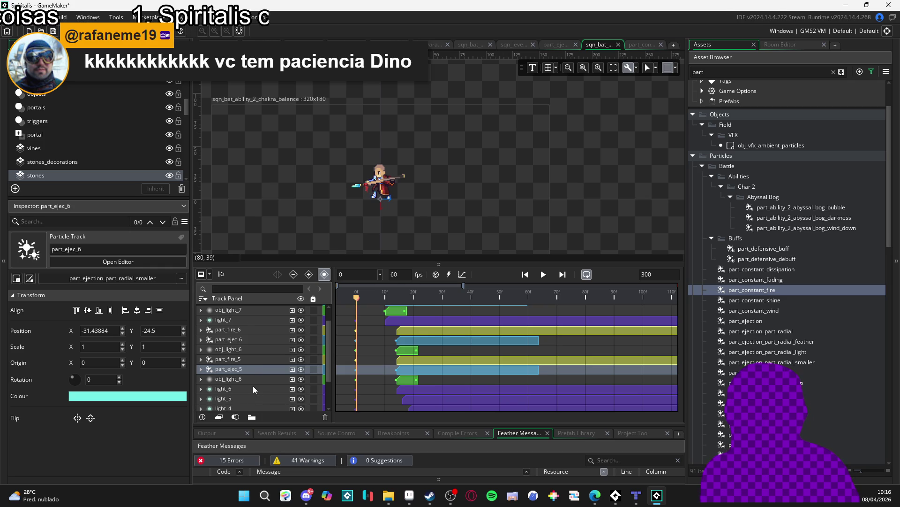
click(253, 380)
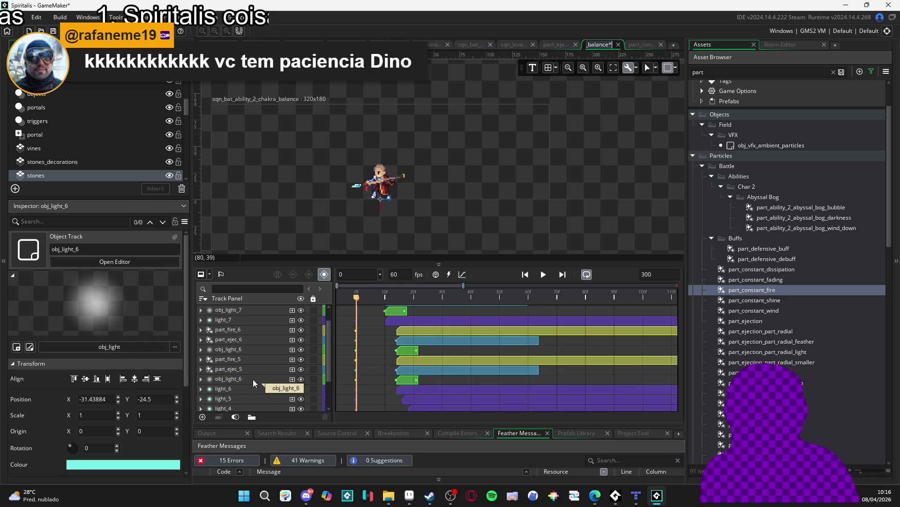
click(256, 379)
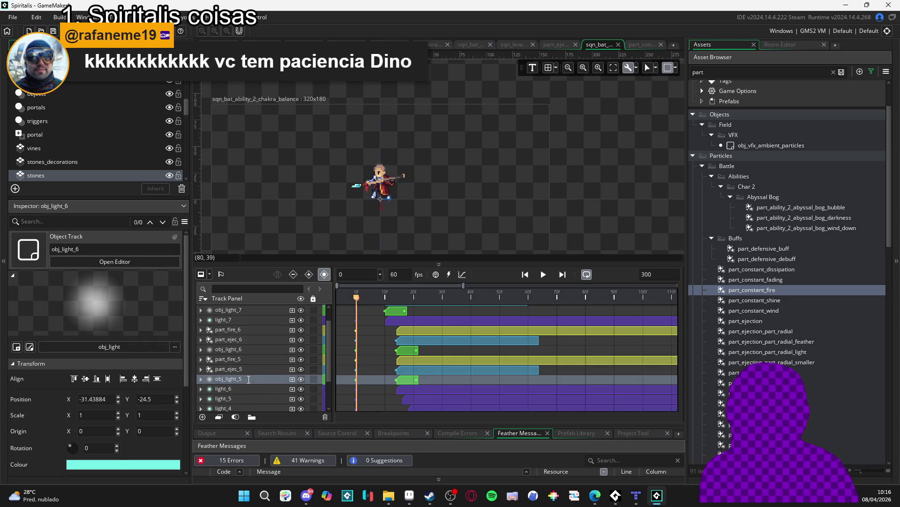
Move the part_fire_5, part_ejec_5 and obj_light_5 tracks down beside light_5
click(247, 358)
shift+click(247, 378)
scroll(247, 378, down, 2)
drag(254, 342, 251, 356)
Expand light_5, obj_light_5, part_ejec_5 and part_fire_5 to show their Position keys
click(206, 364)
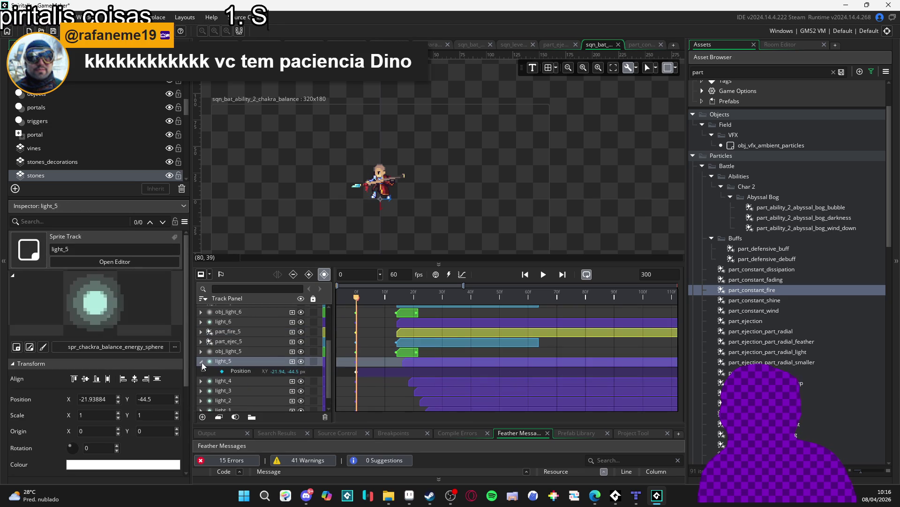
click(201, 360)
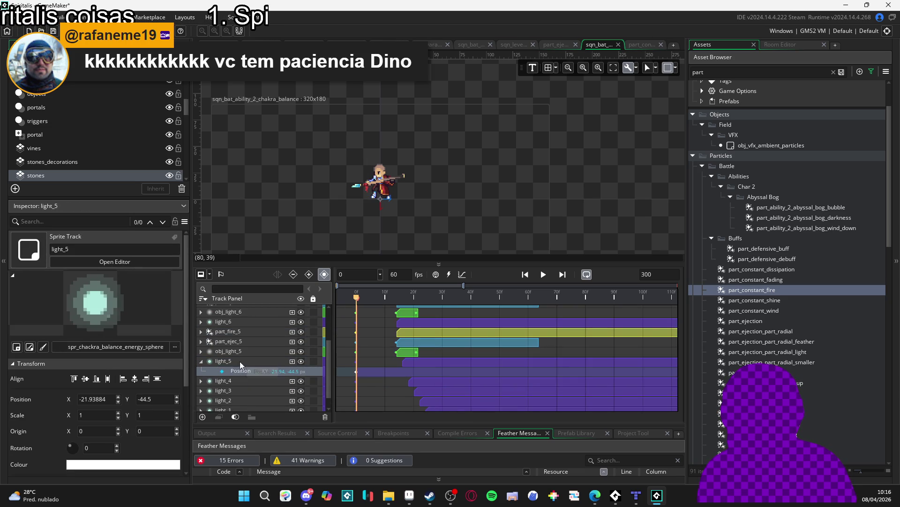
click(202, 352)
shift+click(238, 332)
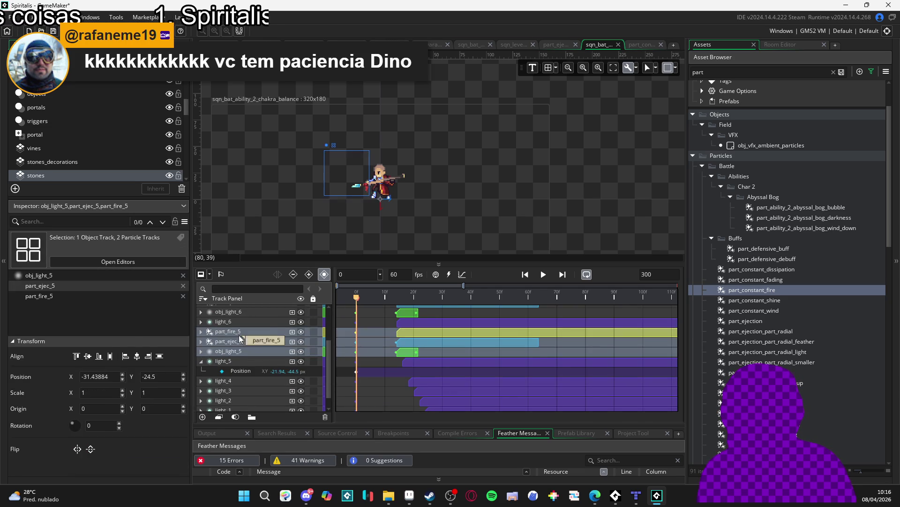
key(ctrl+z)
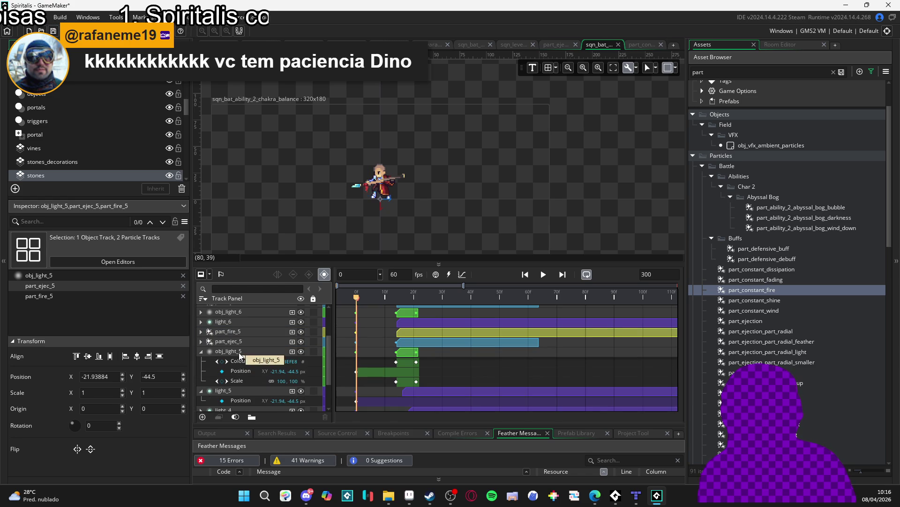
click(229, 353)
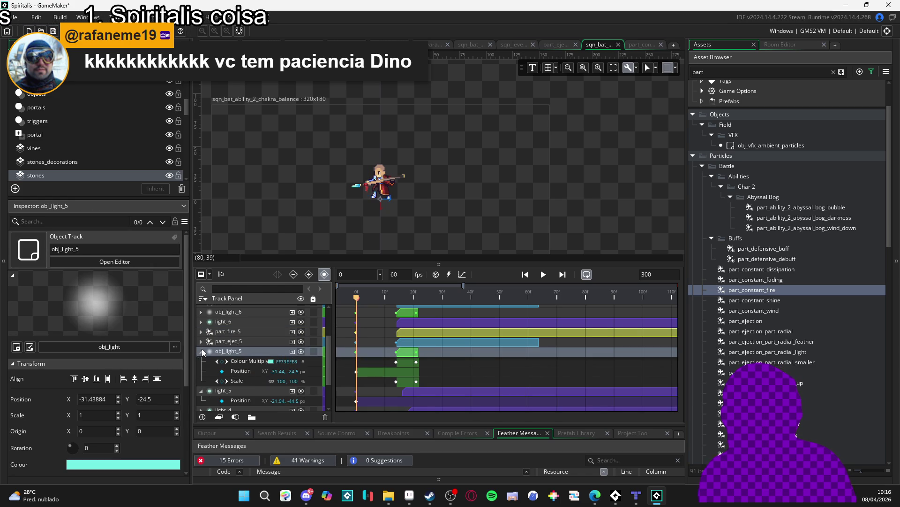
click(202, 352)
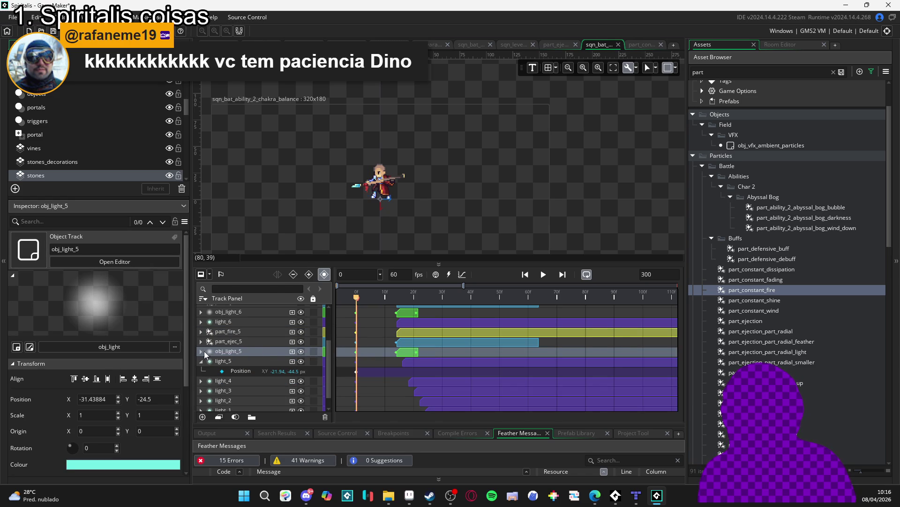
click(204, 351)
click(201, 342)
click(199, 335)
click(200, 332)
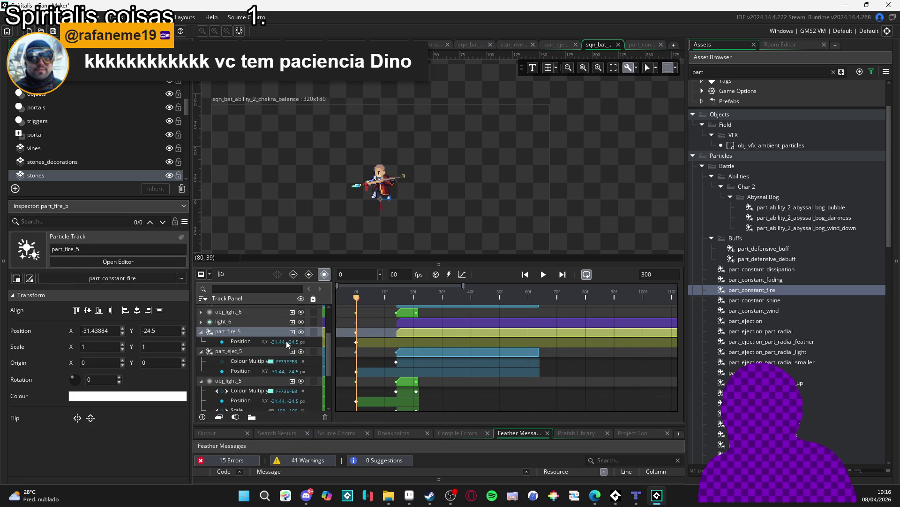
Select the part_fire_5, part_ejec_5 and obj_light_5 clips and nudge them later
click(409, 334)
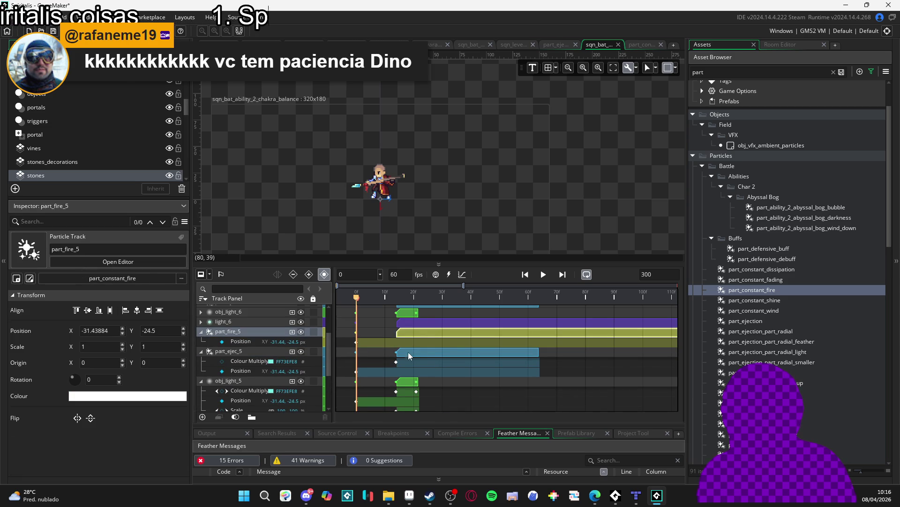
click(409, 354)
click(407, 381)
scroll(408, 381, down, 3)
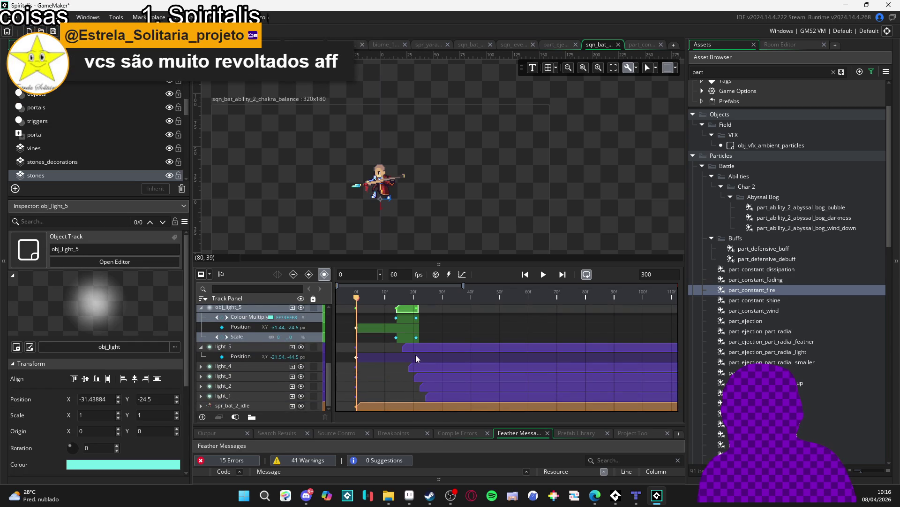
scroll(416, 355, up, 1)
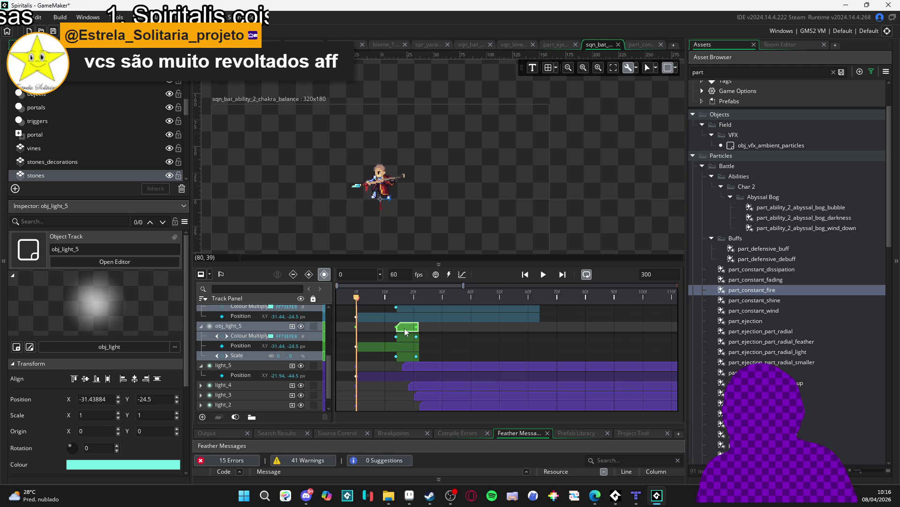
scroll(406, 331, up, 1)
drag(406, 347, 413, 347)
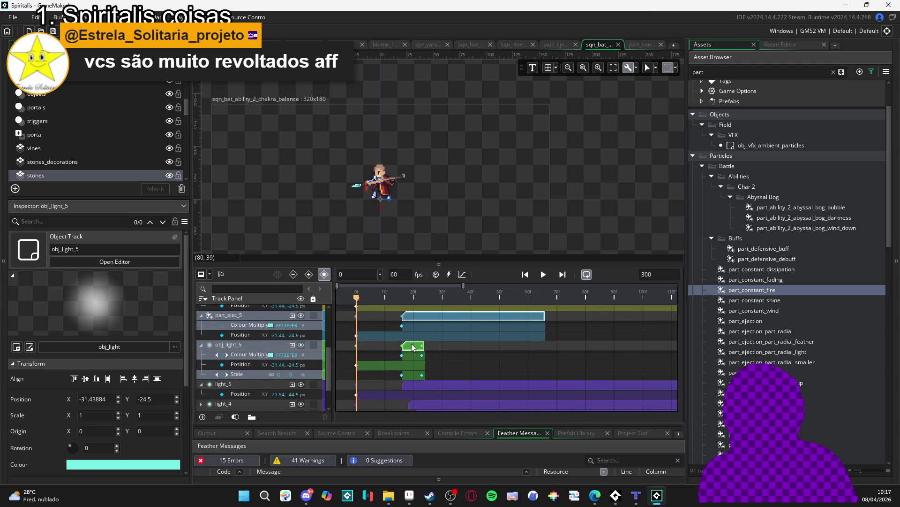
scroll(413, 347, up, 3)
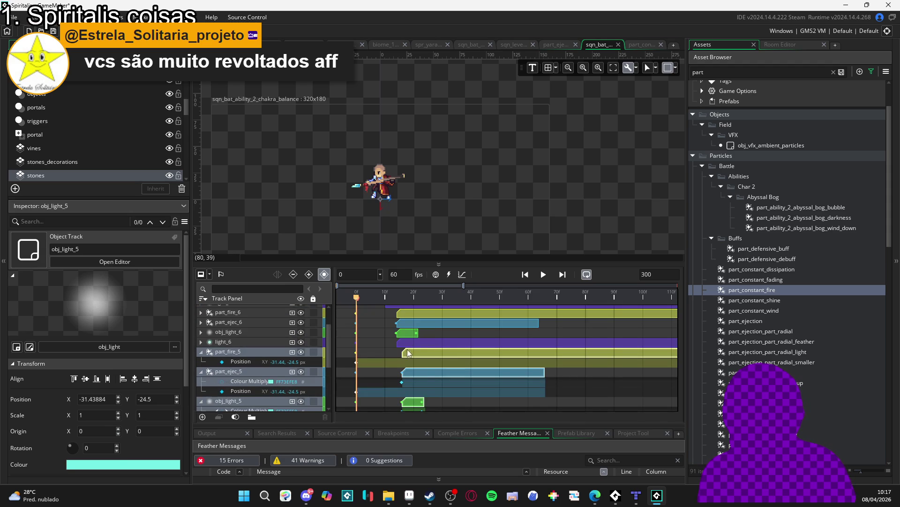
Drag the set-5 starting Position keyframes to about frame 15, then play the preview
click(356, 361)
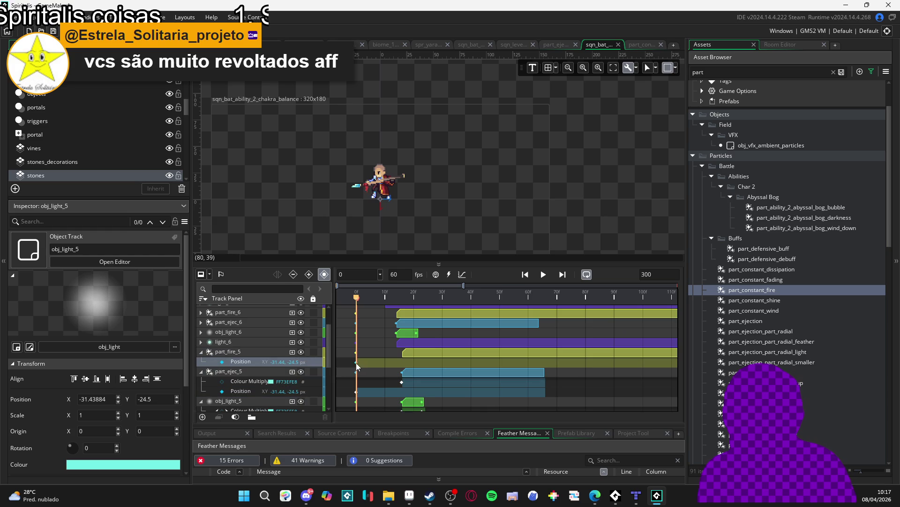
scroll(403, 362, down, 1)
drag(356, 373, 404, 374)
scroll(401, 370, down, 3)
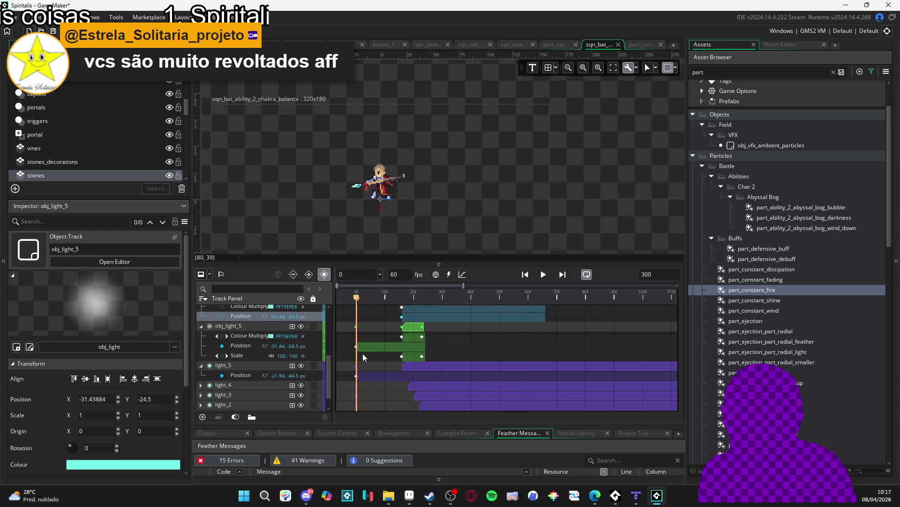
drag(356, 347, 402, 347)
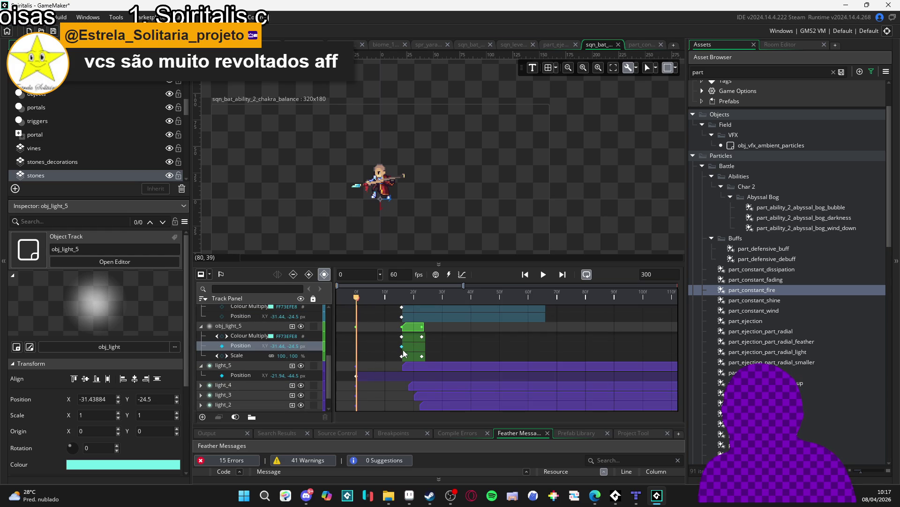
scroll(411, 355, up, 2)
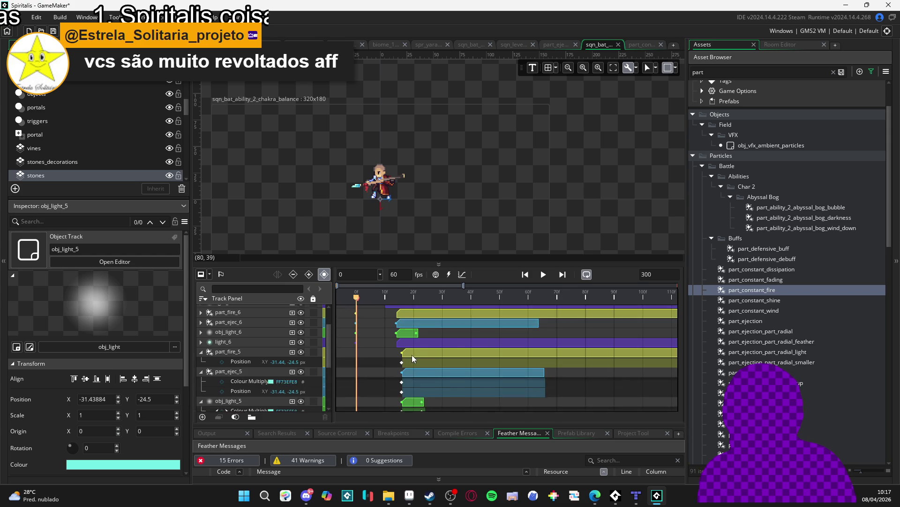
scroll(412, 356, down, 1)
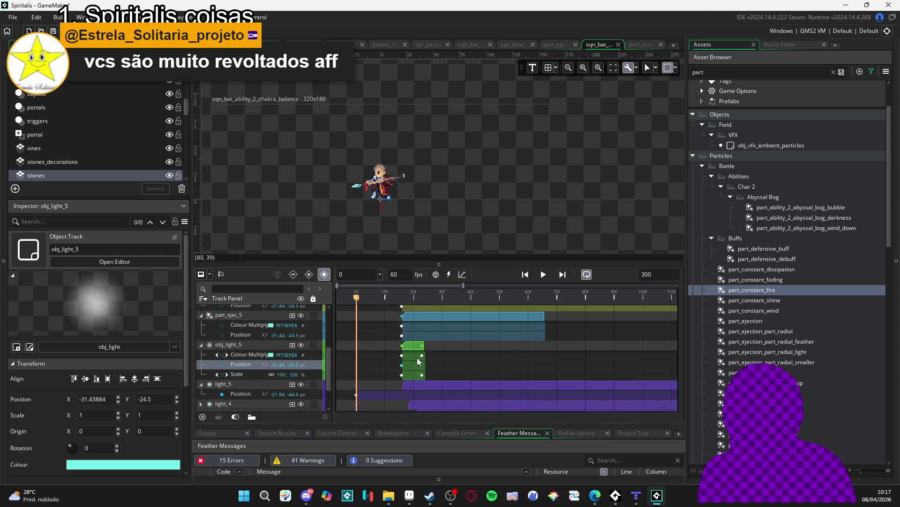
scroll(416, 360, up, 4)
key(space)
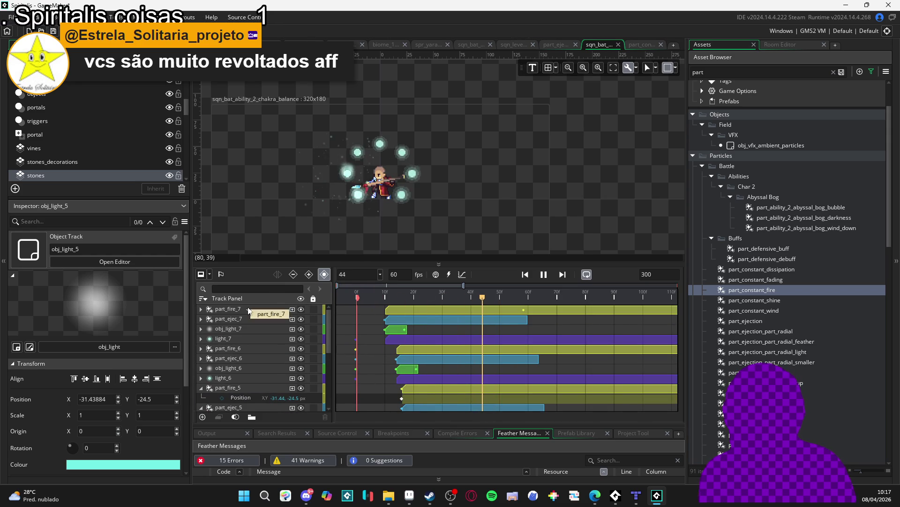
Pause at frame 33 and paste light_5's position (-21.94, -44.5) into obj_light_5
key(space)
scroll(390, 354, down, 3)
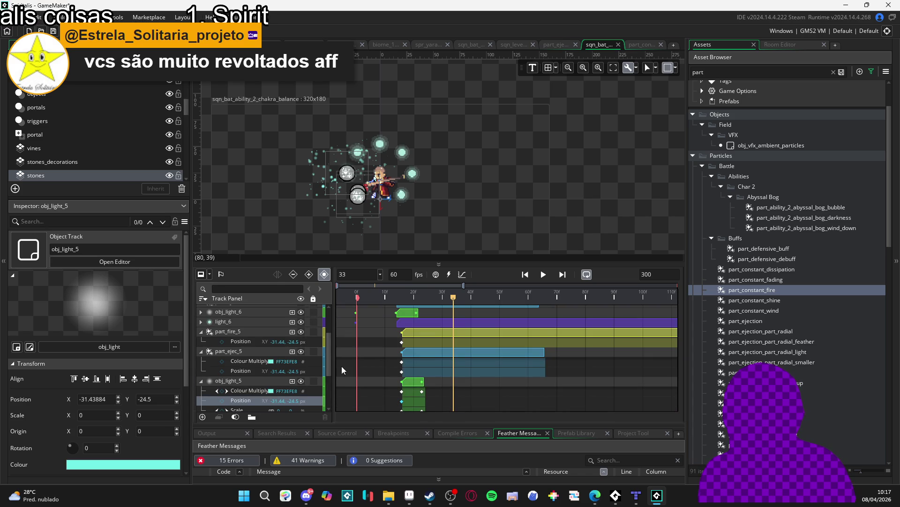
scroll(346, 365, down, 2)
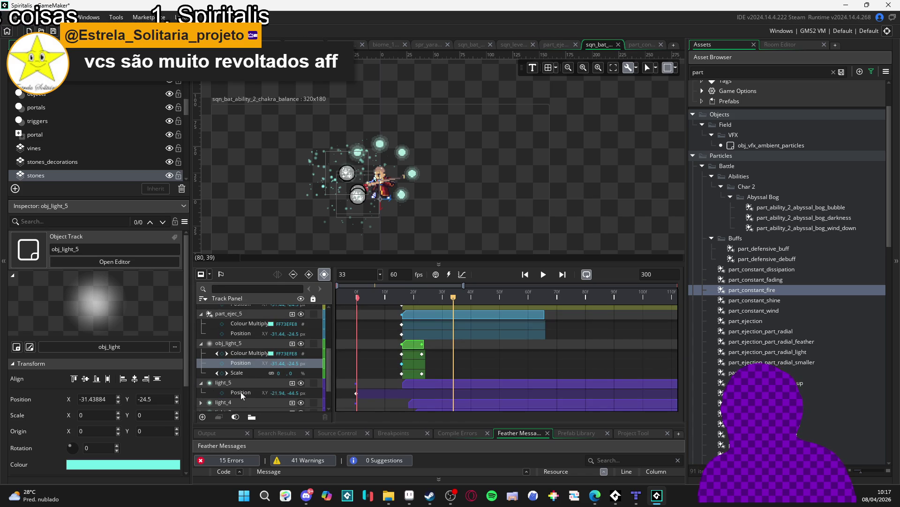
scroll(242, 392, up, 2)
scroll(242, 391, down, 2)
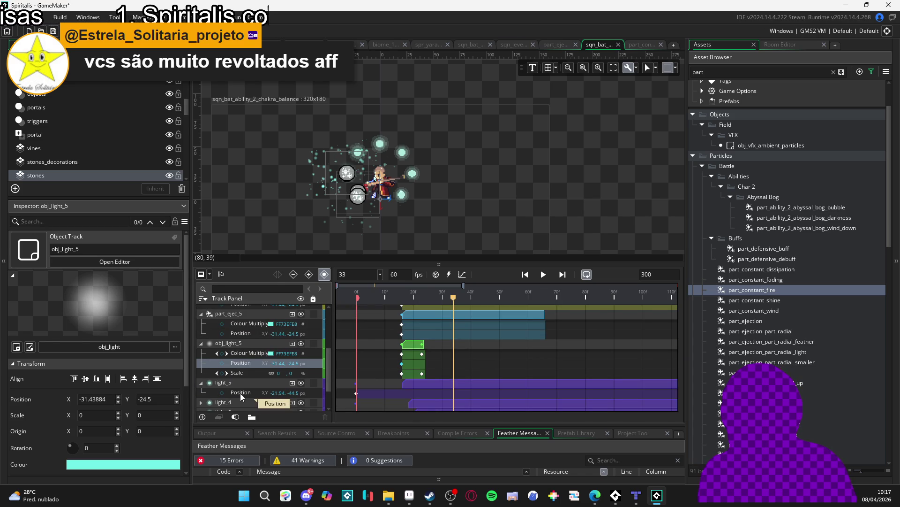
click(247, 392)
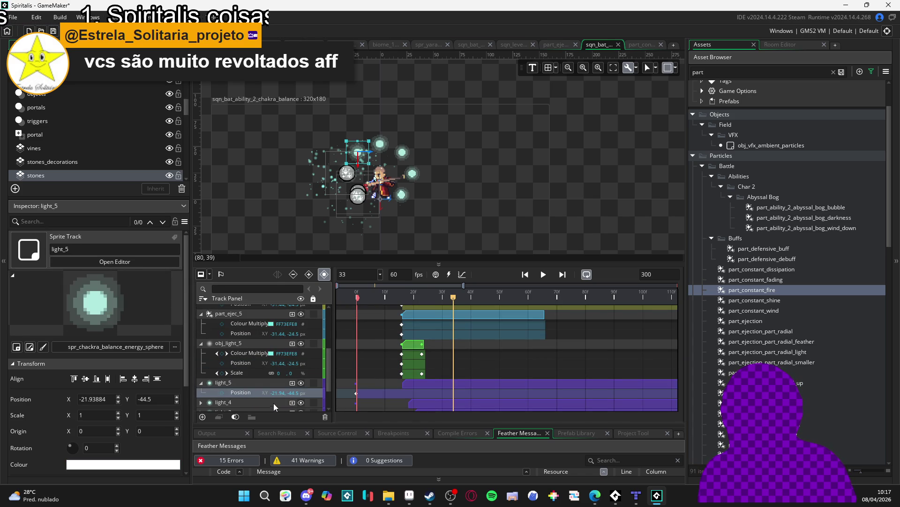
click(240, 344)
key(ctrl+v)
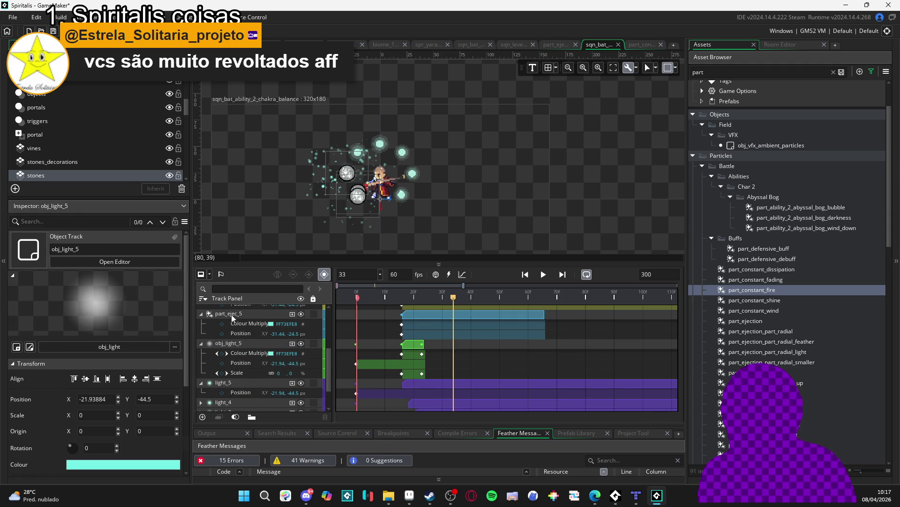
Give part_ejec_5 and part_fire_5 the same -21.94, -44.5 position, then replay from frame 0
click(231, 315)
key(ctrl+v)
scroll(243, 343, up, 2)
scroll(243, 345, up, 2)
click(243, 351)
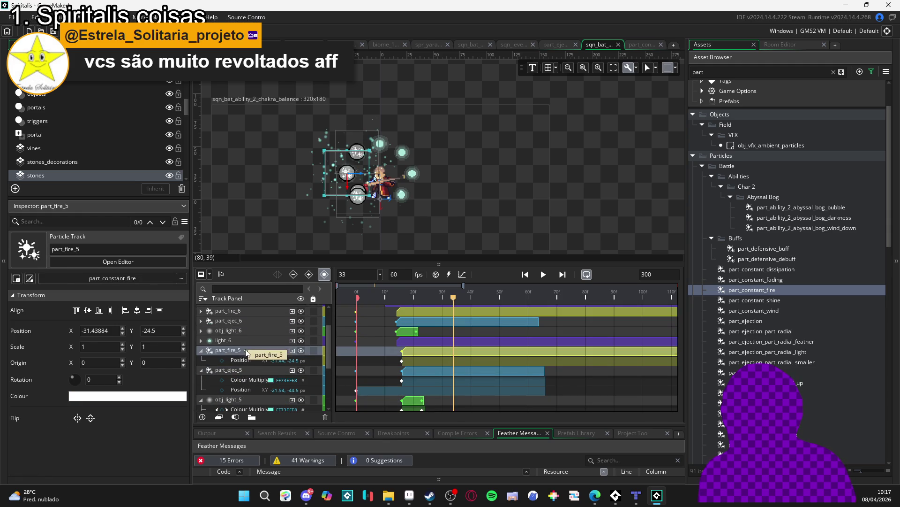
key(ctrl+v)
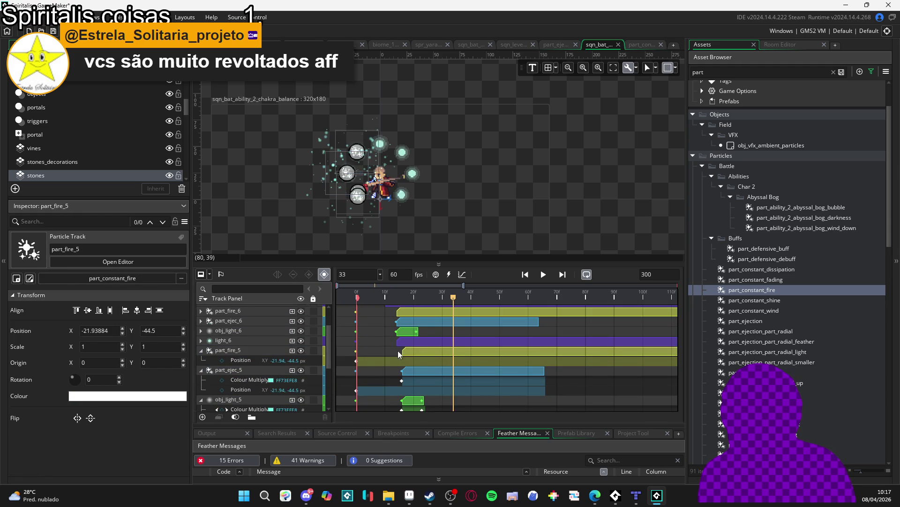
key(Home)
key(Return)
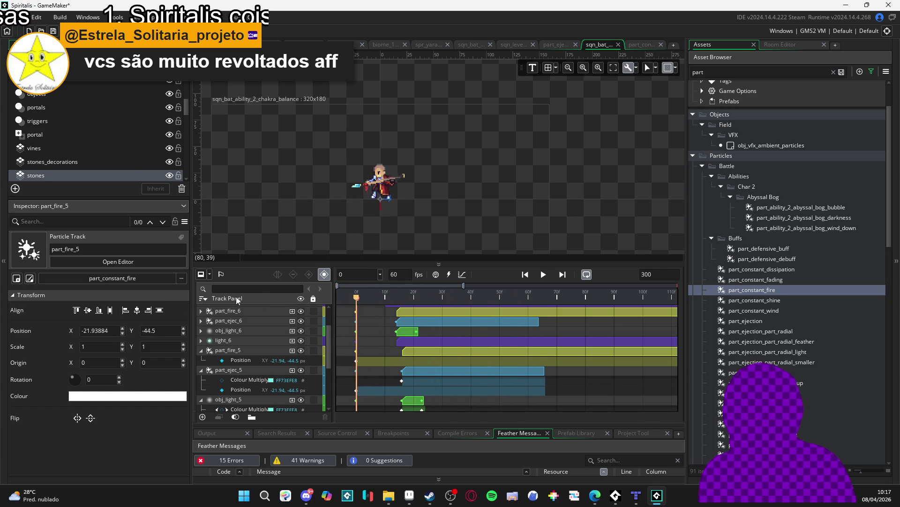
Stop and replay the preview from the start, then switch over to the Edge browser
key(Return)
key(Return)
key(Return)
key(Return)
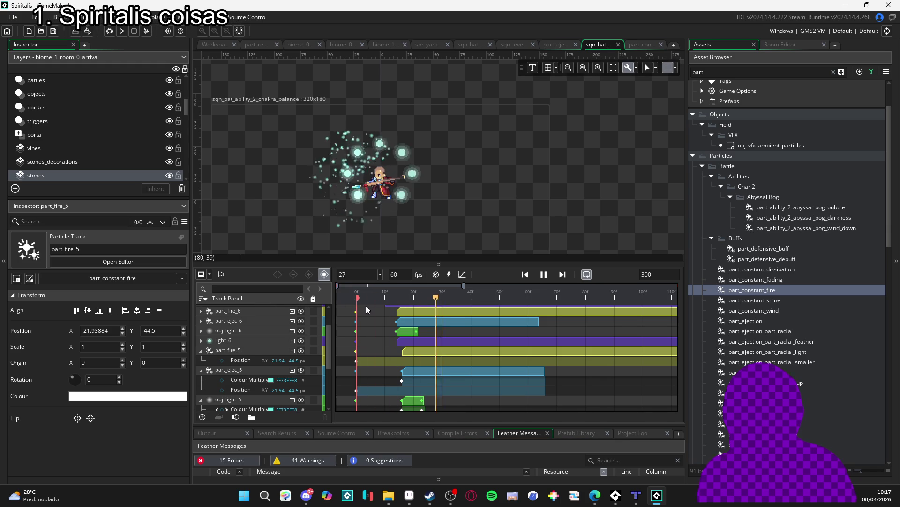
key(Return)
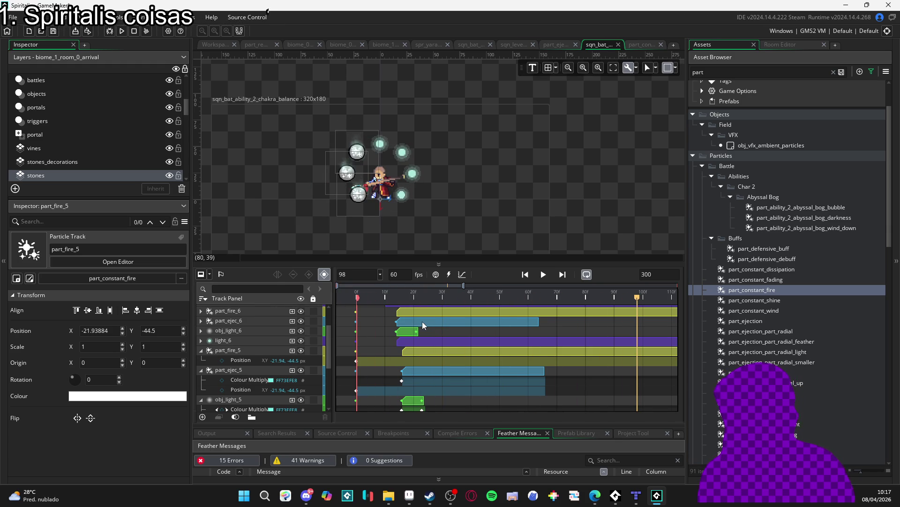
key(alt+Tab)
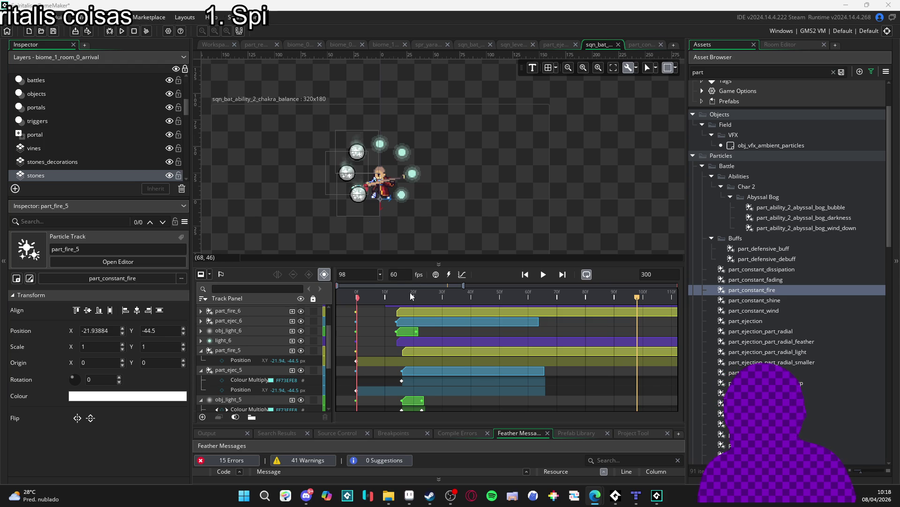
Rewind, collapse the set-5 track properties, then play the preview and pause at frame 45
click(357, 293)
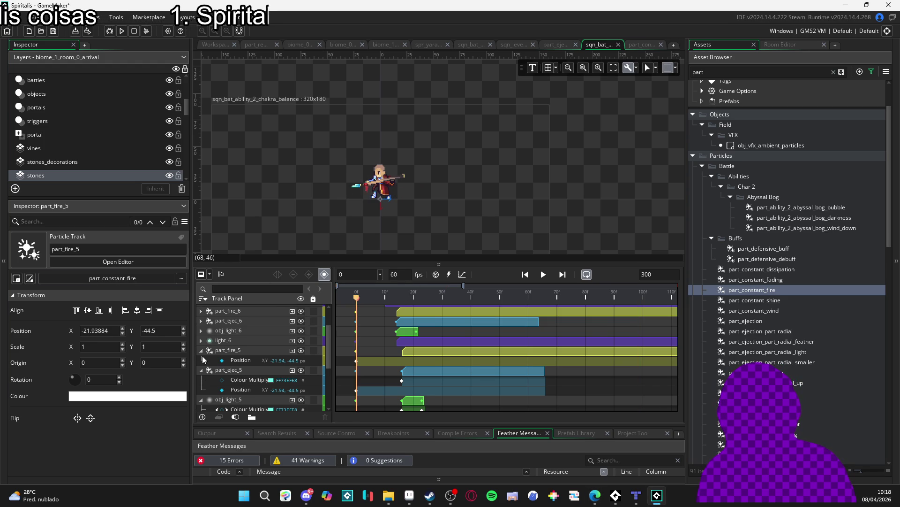
click(201, 350)
click(198, 362)
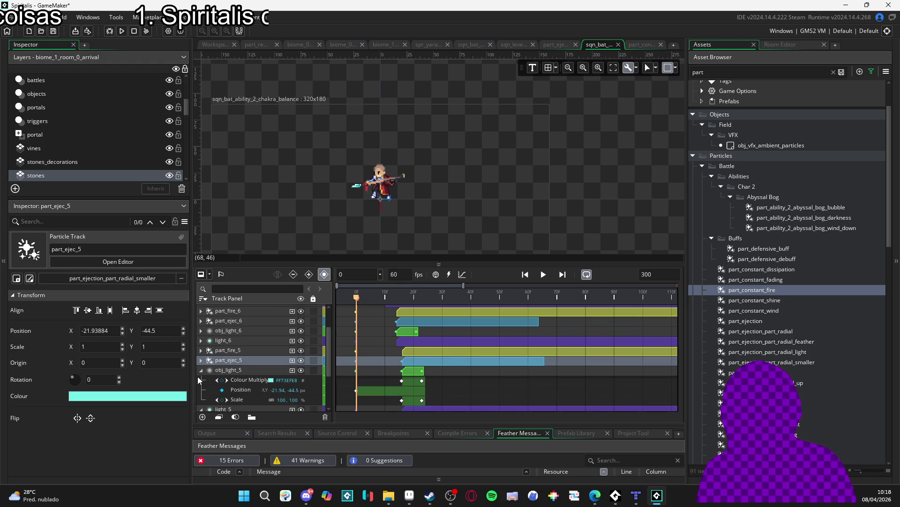
click(199, 374)
click(200, 370)
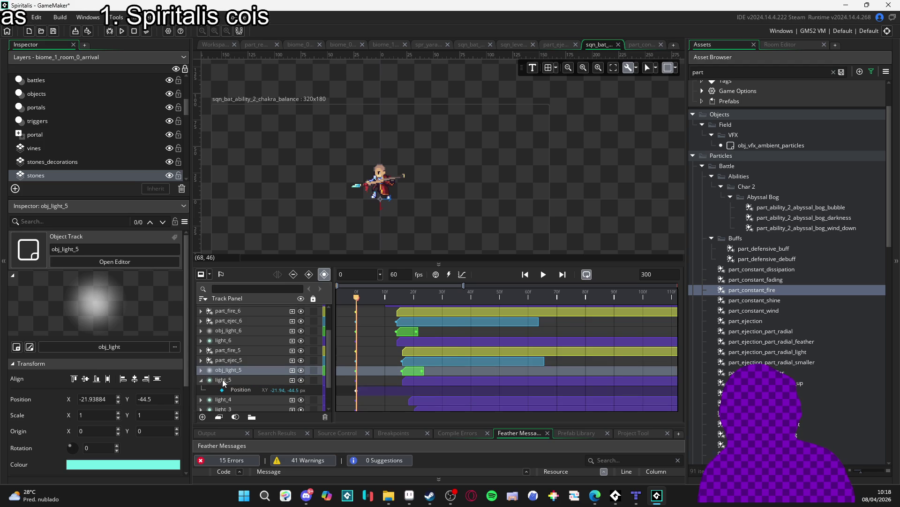
click(226, 380)
click(236, 350)
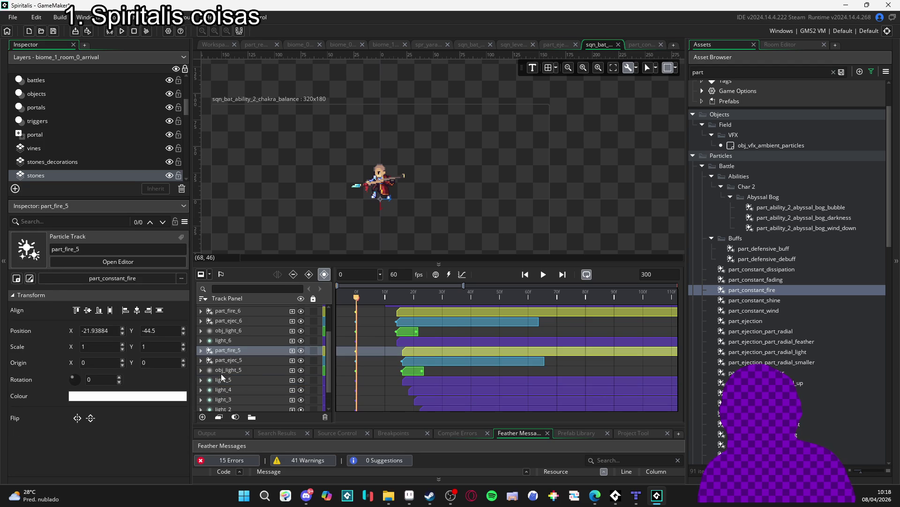
shift+click(230, 370)
click(497, 165)
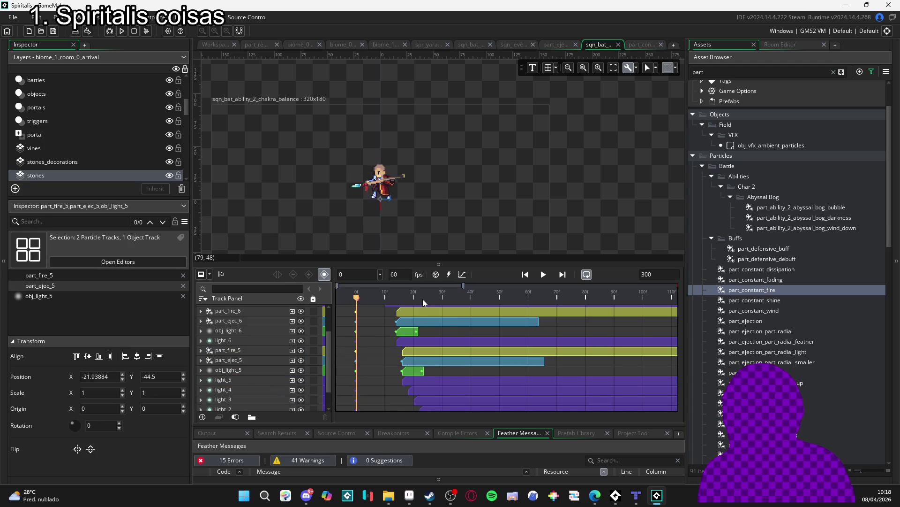
key(space)
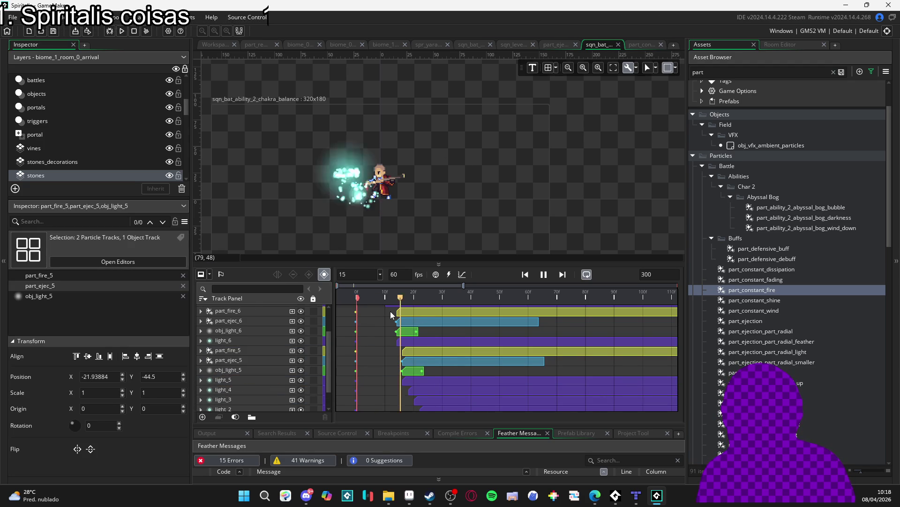
key(space)
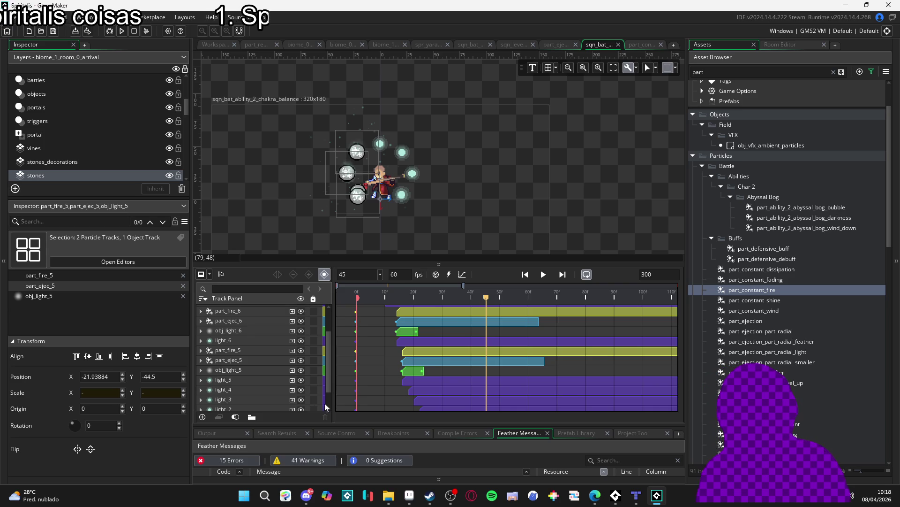
click(227, 380)
click(227, 369)
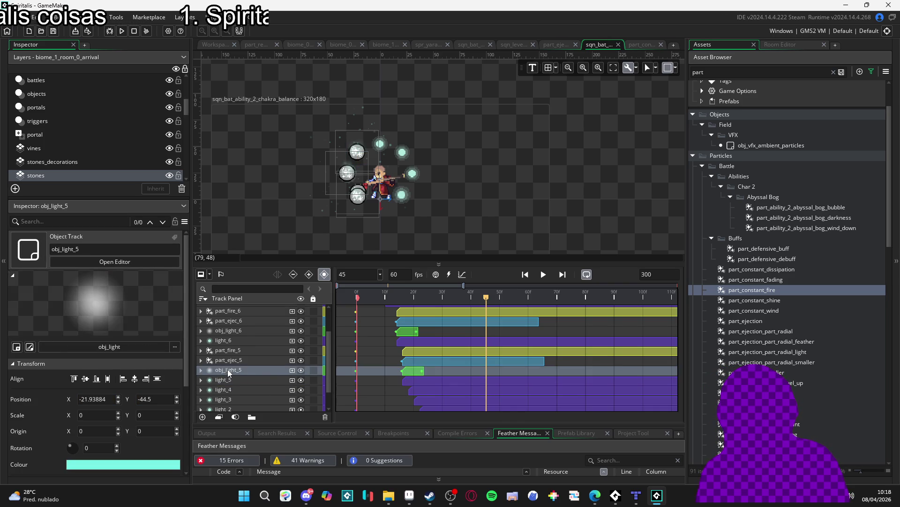
shift+click(236, 353)
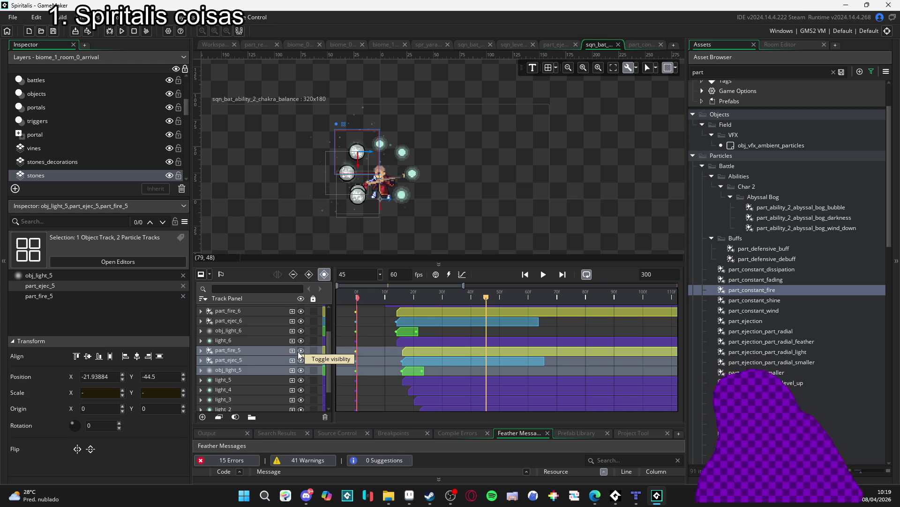
click(237, 349)
ctrl+click(249, 365)
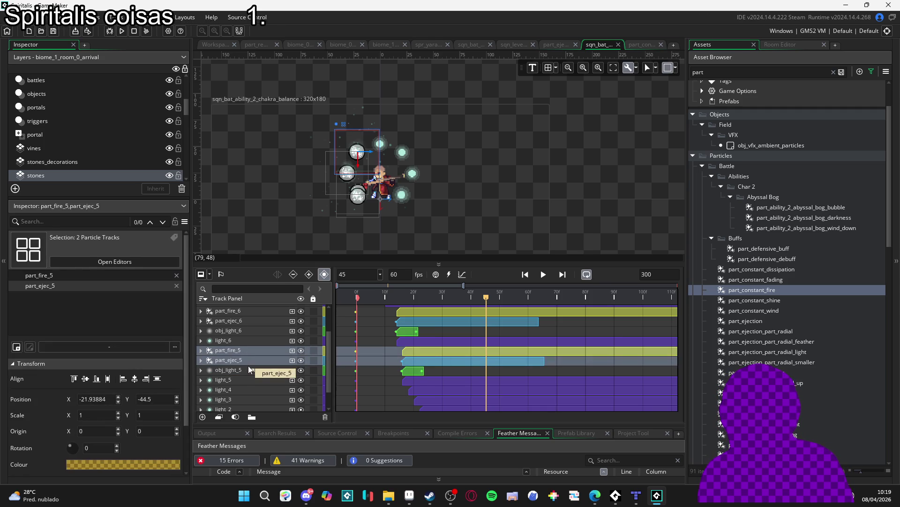
scroll(249, 365, down, 1)
click(246, 331)
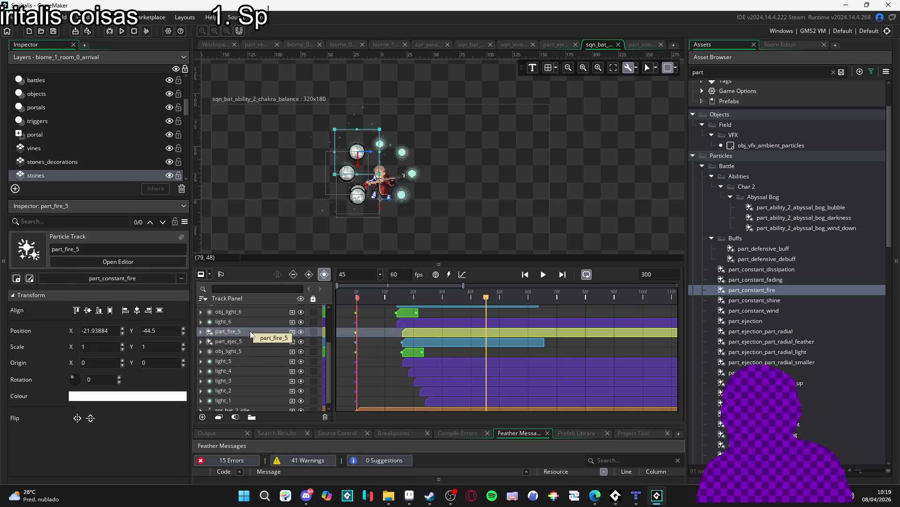
shift+click(240, 349)
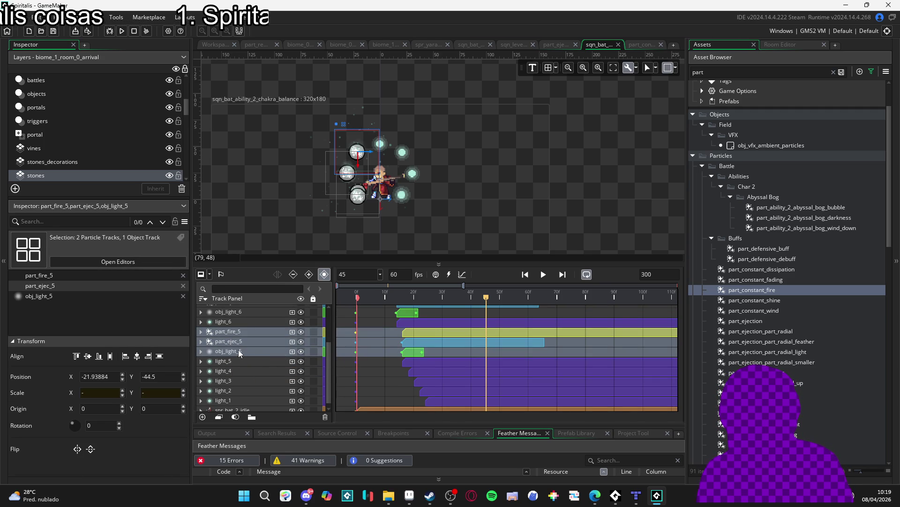
Duplicate the three fifth-set tracks and rename the fire copy part_fire_4
key(ctrl+d)
click(241, 361)
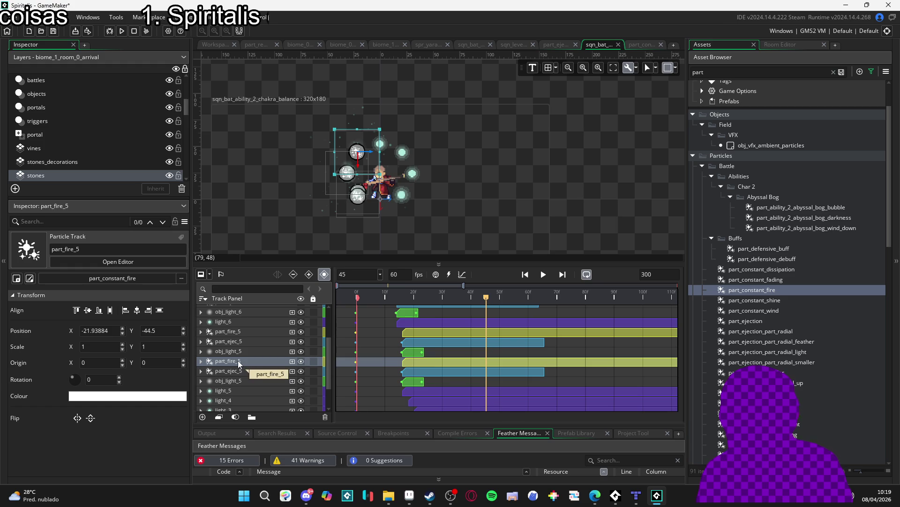
double_click(244, 359)
key(BackSpace)
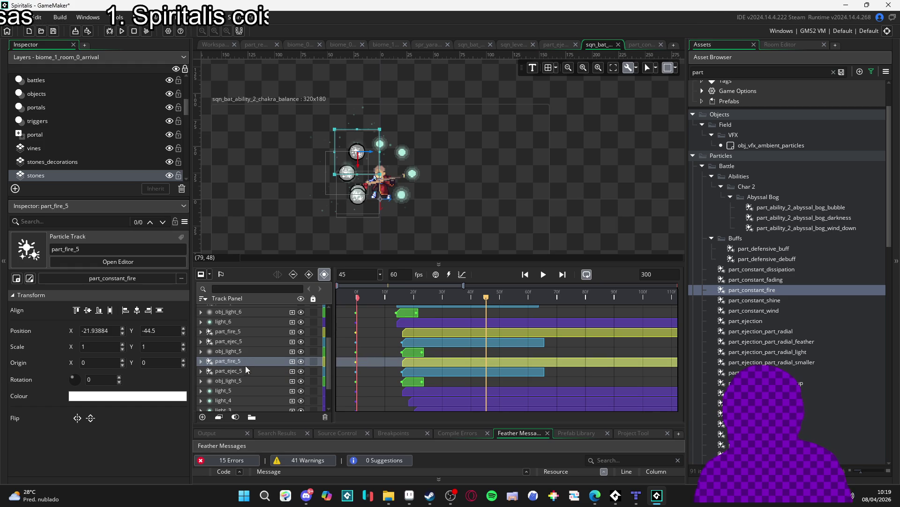
text(4)
Rename the ejection and light copies to part_ejec_4 and obj_light_4
click(241, 371)
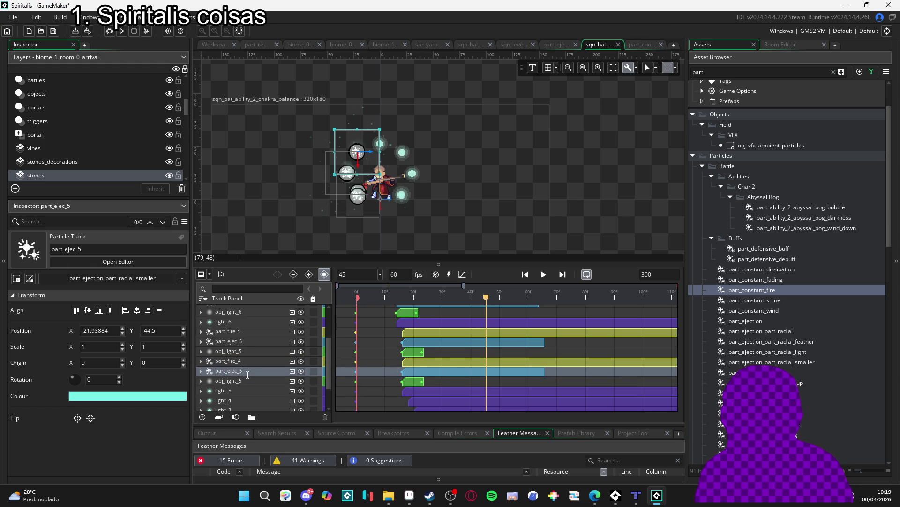
double_click(244, 371)
key(BackSpace)
text(4)
click(251, 379)
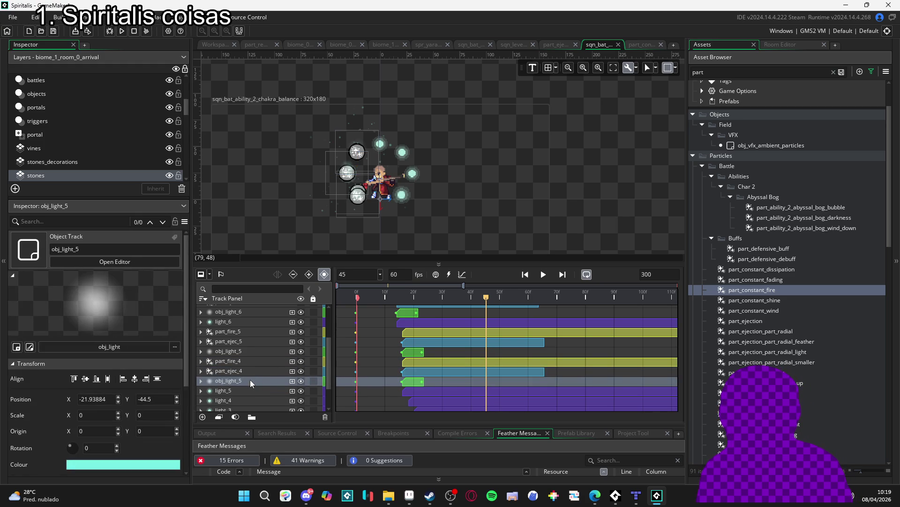
double_click(244, 380)
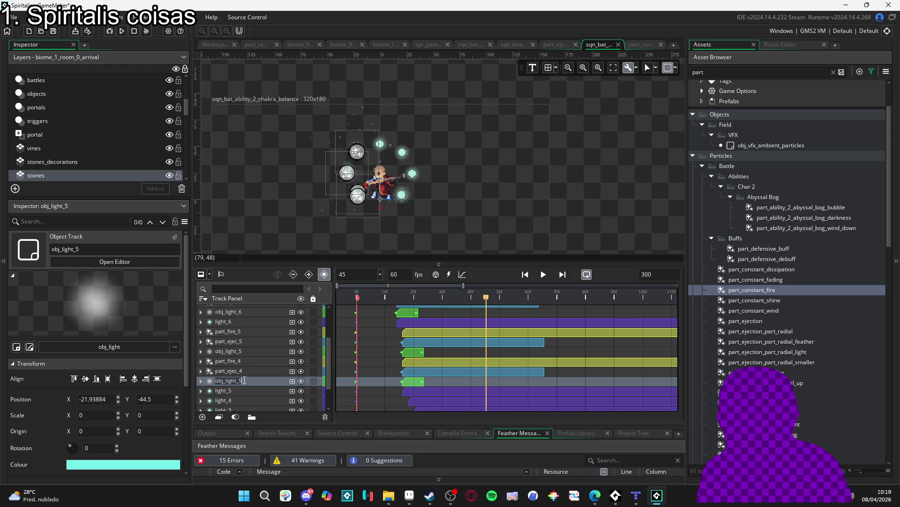
key(BackSpace)
text(4)
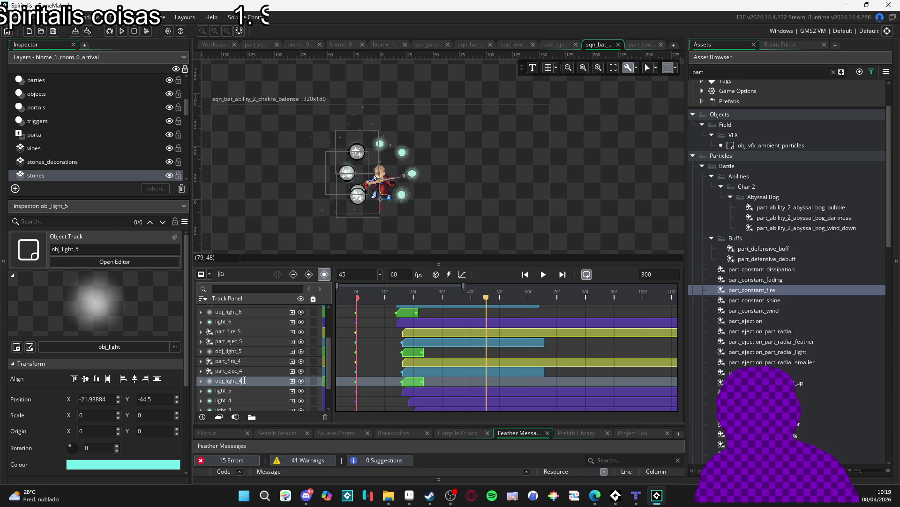
click(242, 361)
scroll(243, 364, down, 1)
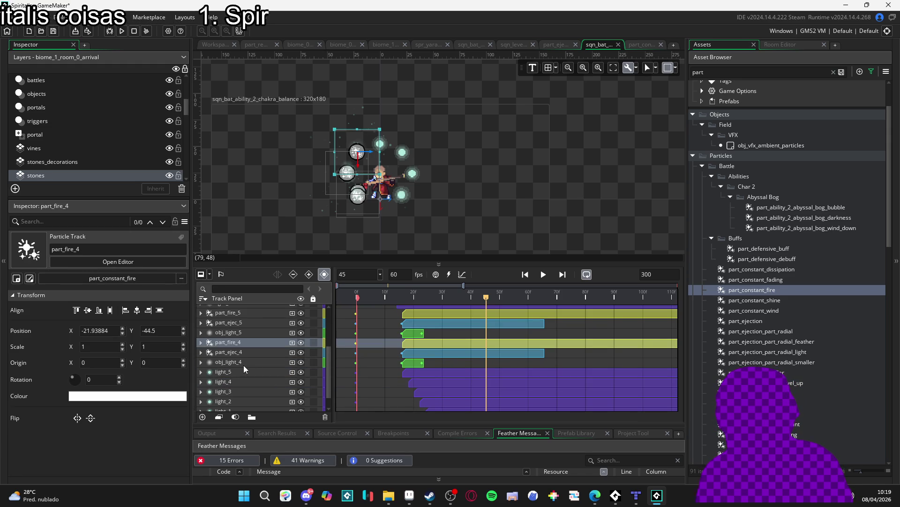
Move the fourth track set below light_5 and select light_4's Position property
shift+click(250, 363)
drag(257, 343, 247, 380)
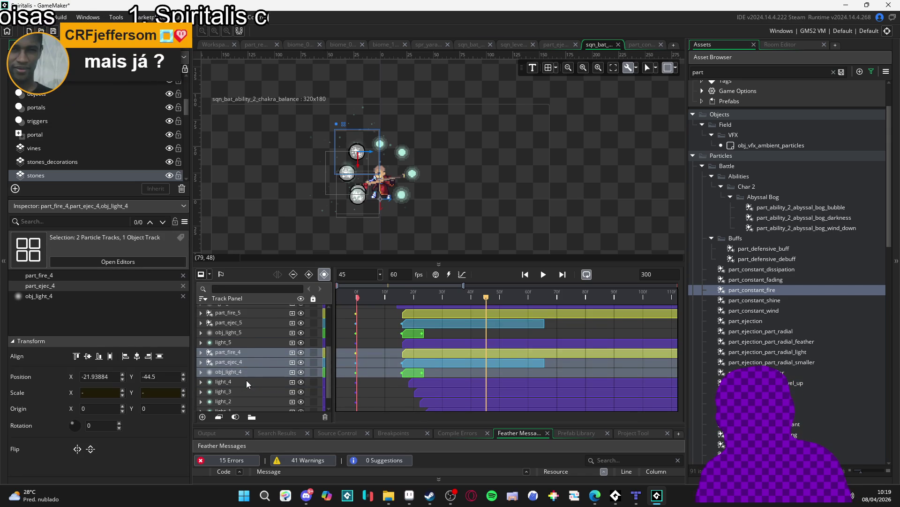
scroll(267, 378, down, 1)
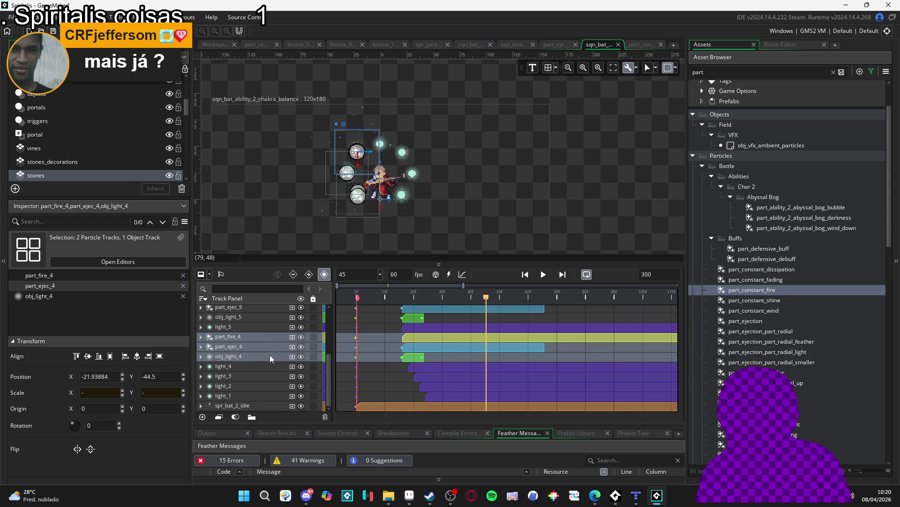
click(200, 366)
click(228, 375)
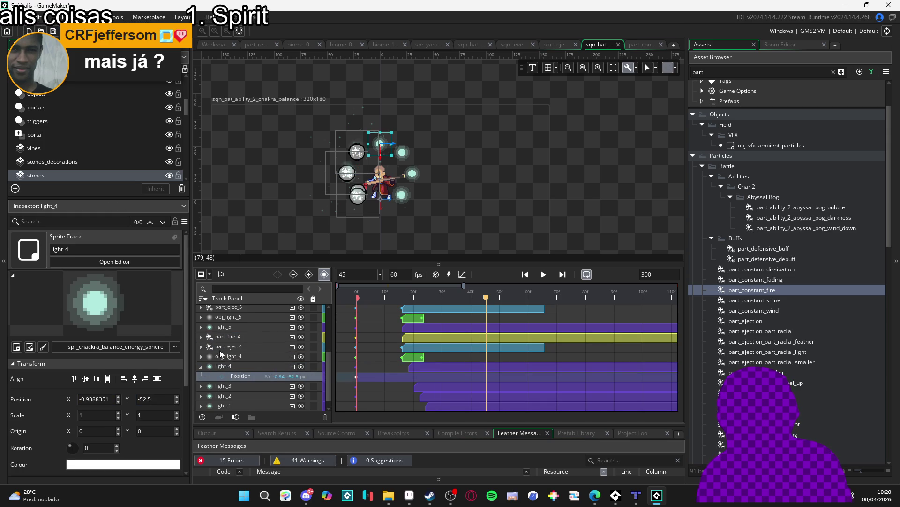
Expand part_fire_4, part_ejec_4 and obj_light_4 and select the three tracks together
double_click(235, 357)
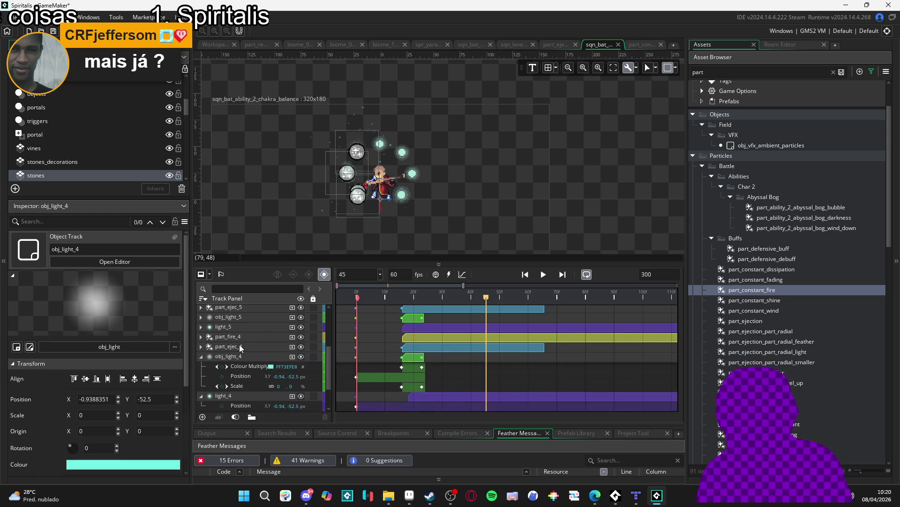
click(240, 346)
click(241, 337)
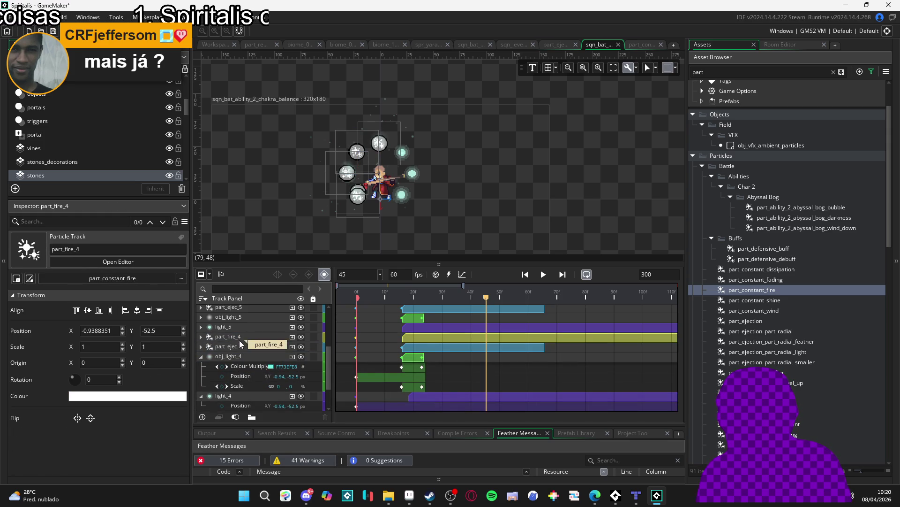
click(202, 346)
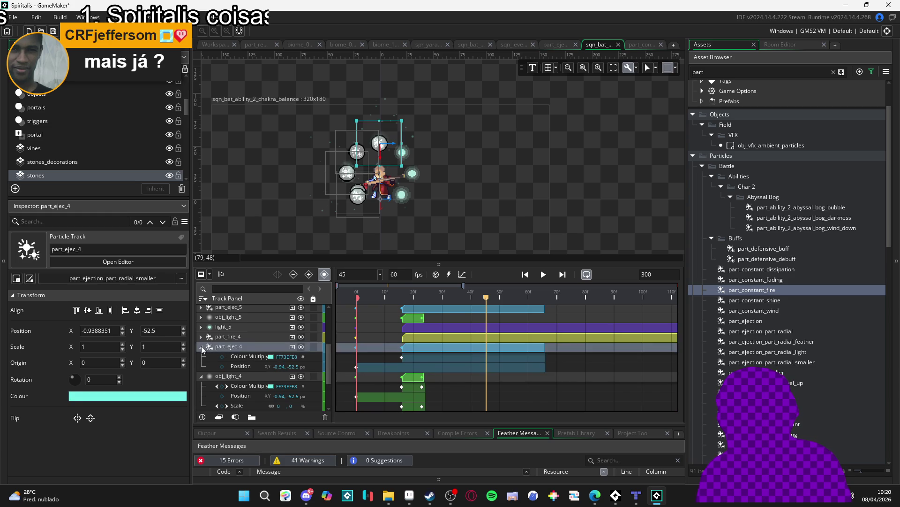
click(201, 336)
shift+click(250, 356)
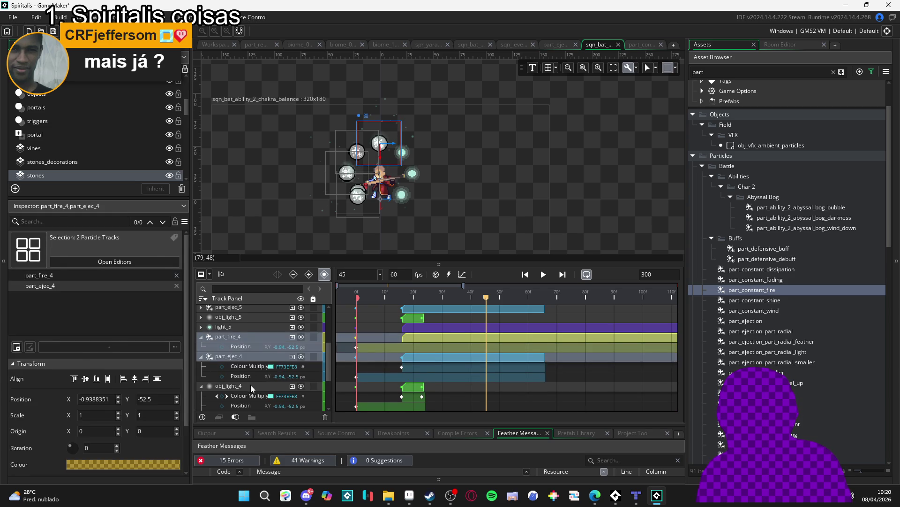
shift+click(250, 385)
scroll(432, 338, down, 2)
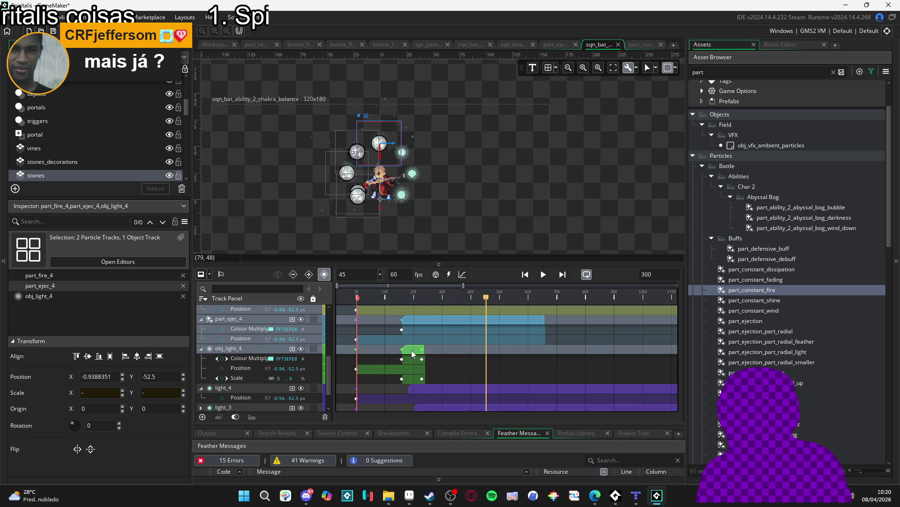
click(413, 354)
Shift the part_ejec_4 and obj_light_4 clips two frames later, then rewind to frame 0
scroll(429, 355, up, 3)
click(429, 356)
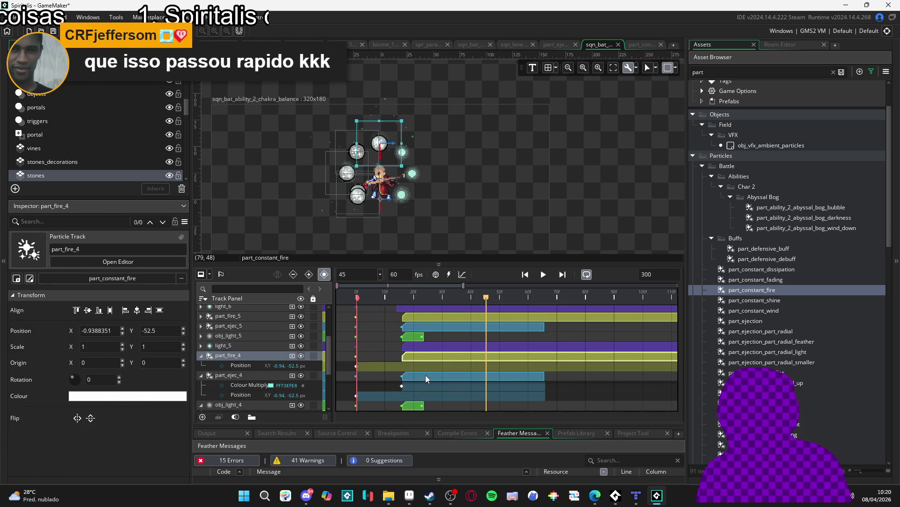
ctrl+click(426, 375)
scroll(426, 372, down, 1)
ctrl+click(413, 386)
scroll(414, 371, down, 2)
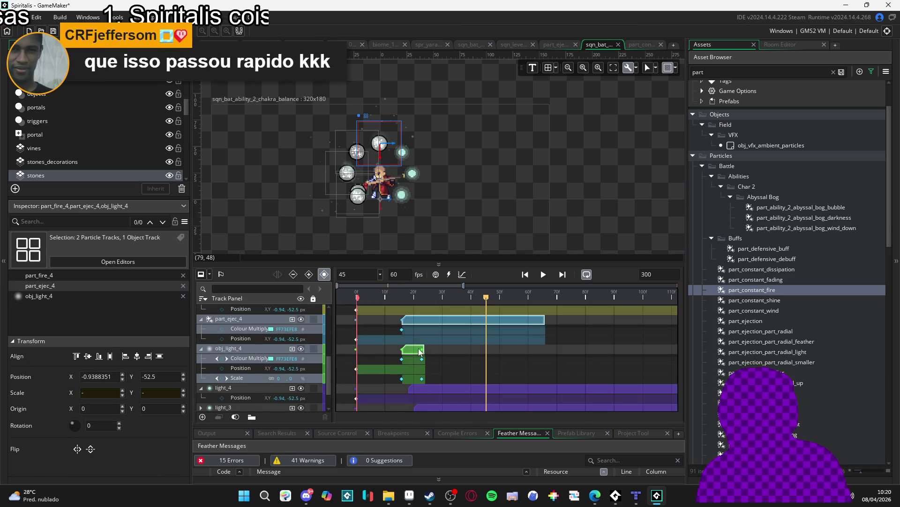
drag(414, 351, 421, 355)
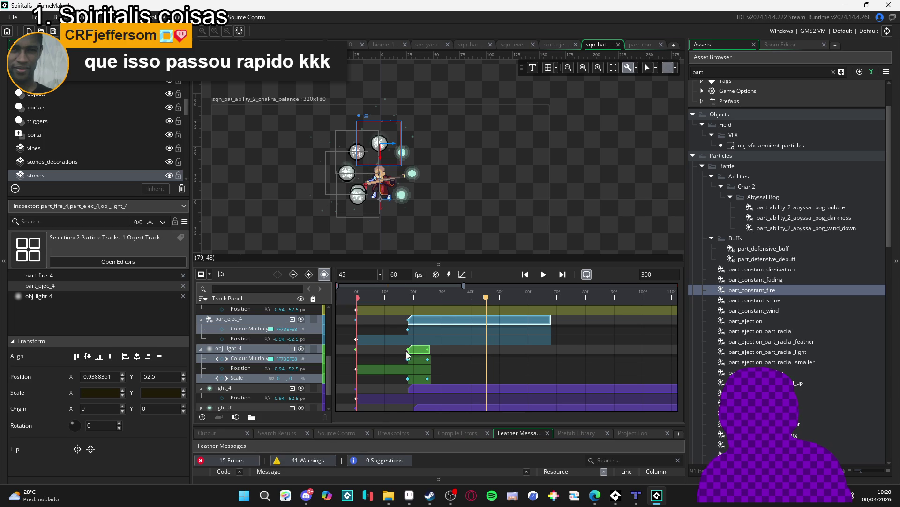
scroll(396, 357, up, 2)
scroll(401, 362, down, 2)
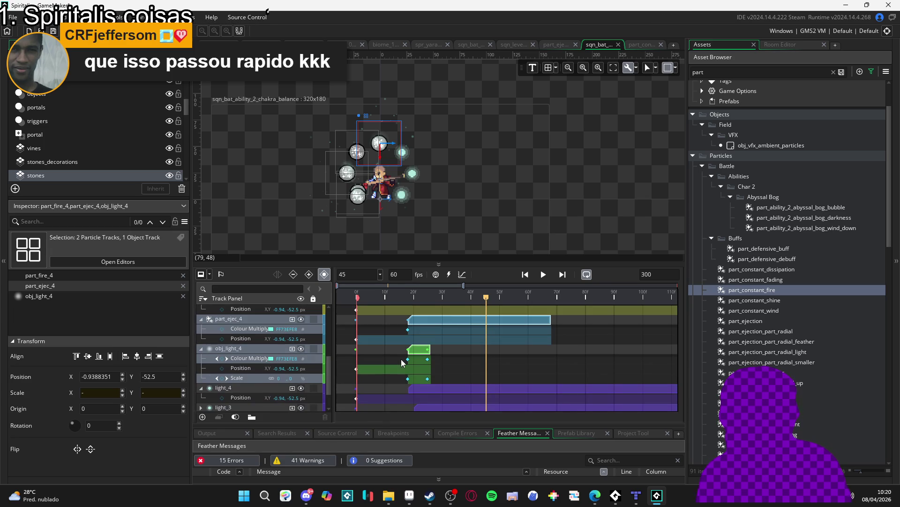
scroll(401, 358, up, 5)
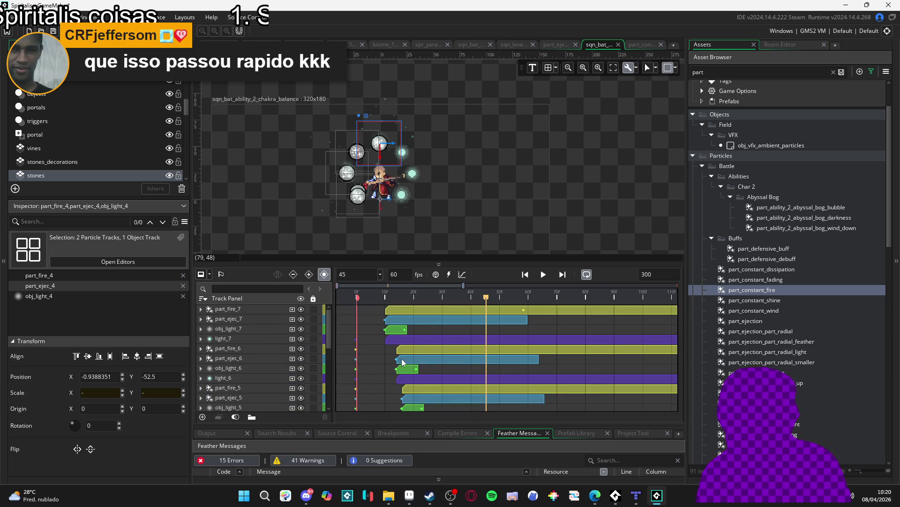
key(Home)
key(Return)
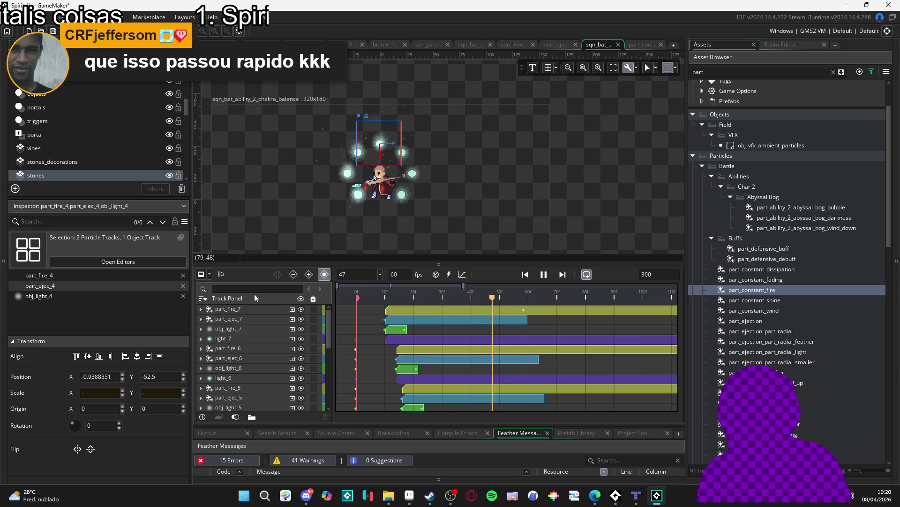
key(Return)
key(Return)
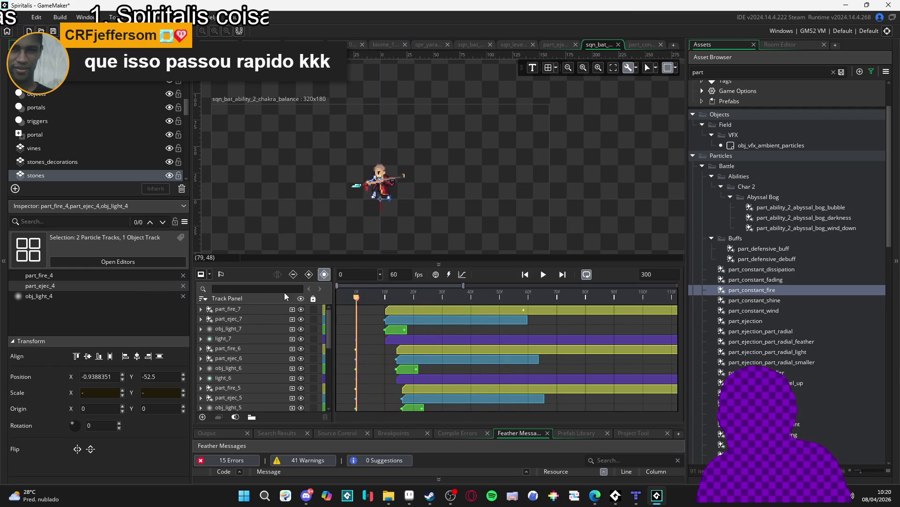
key(Return)
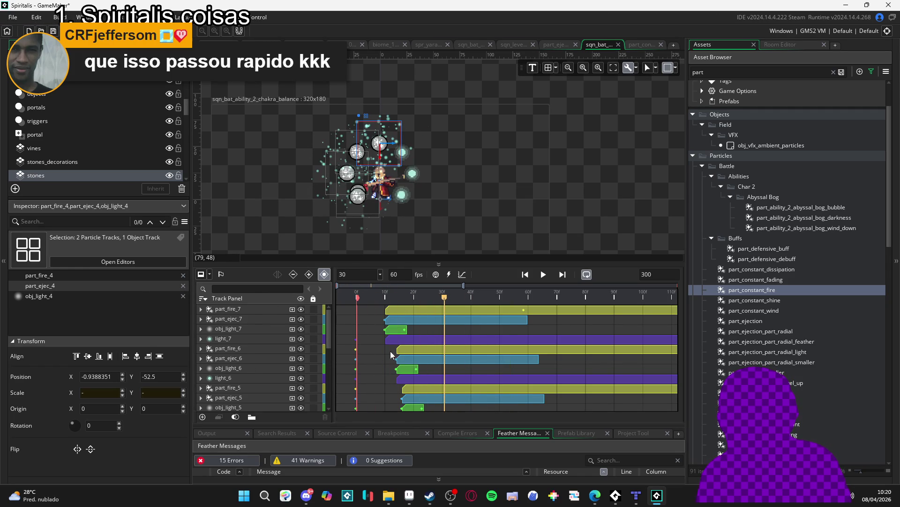
scroll(376, 386, down, 4)
key(Return)
key(Return)
key(Return)
key(Return)
key(Return)
key(Return)
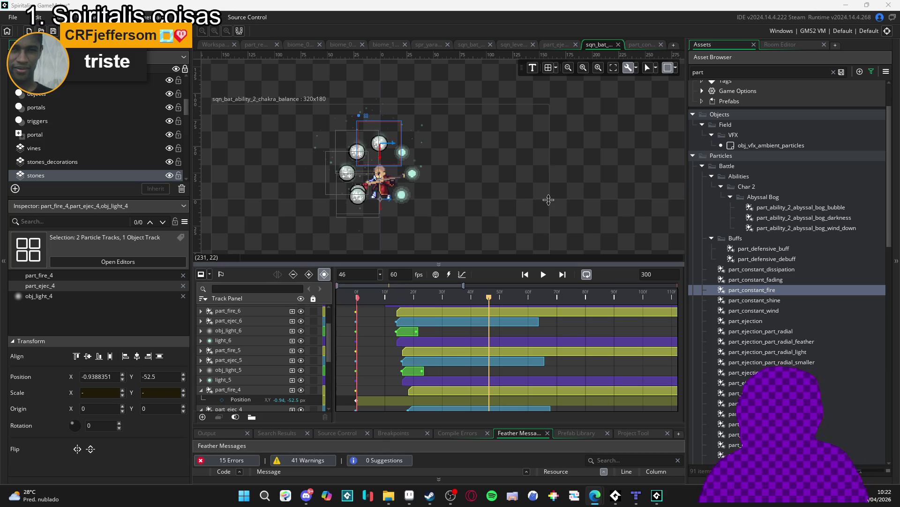
scroll(242, 384, down, 2)
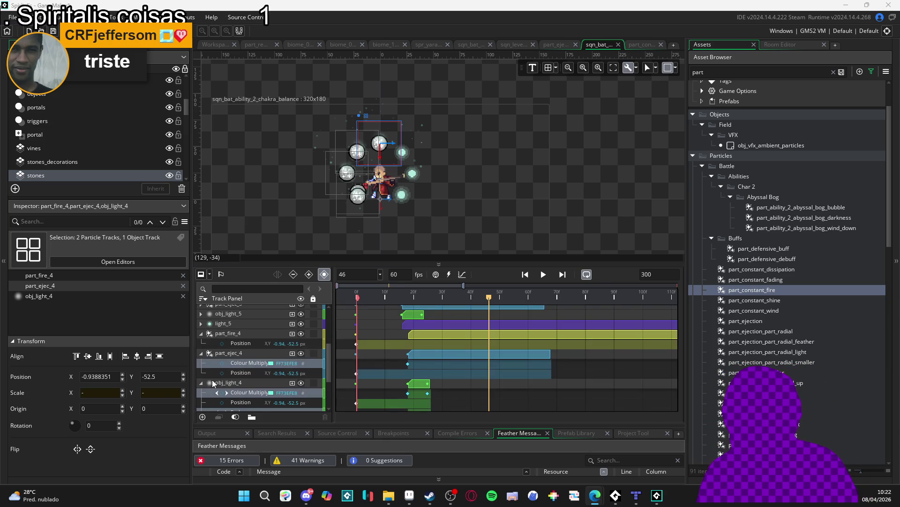
Collapse the part_fire_4, part_ejec_4, obj_light_4 and light_4 tracks to their main rows
click(203, 334)
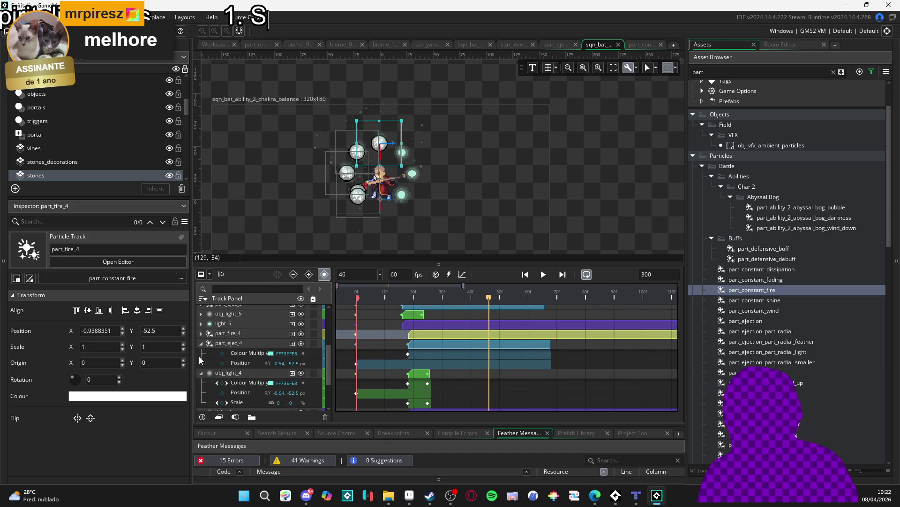
click(201, 343)
click(202, 353)
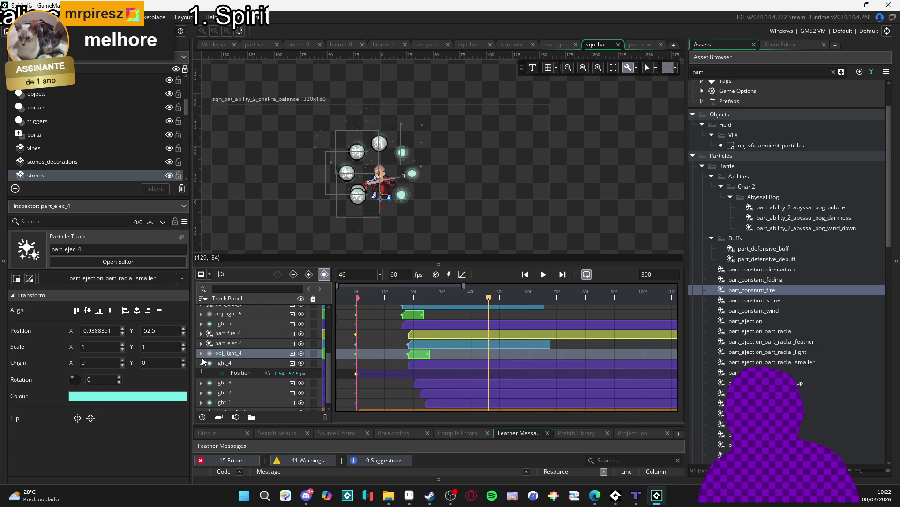
click(202, 363)
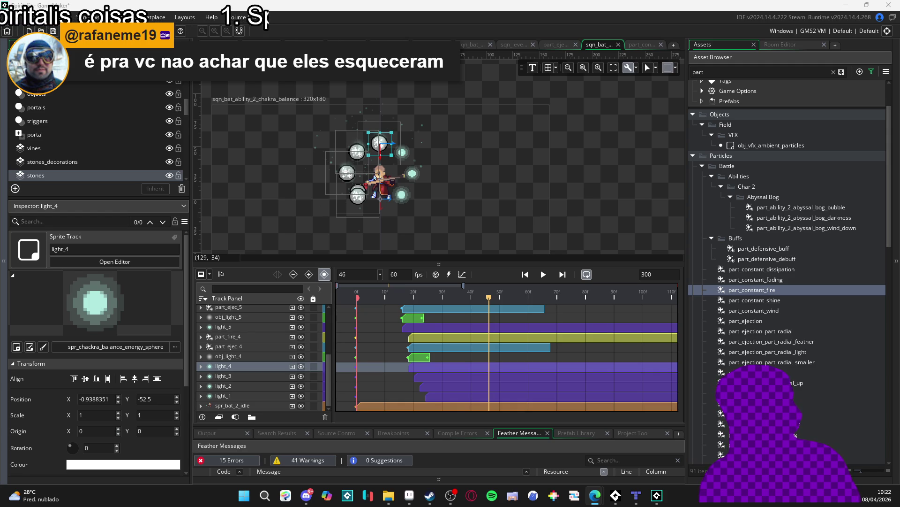
Select the obj_light_4 track in the Track Panel
click(221, 355)
click(223, 365)
click(222, 357)
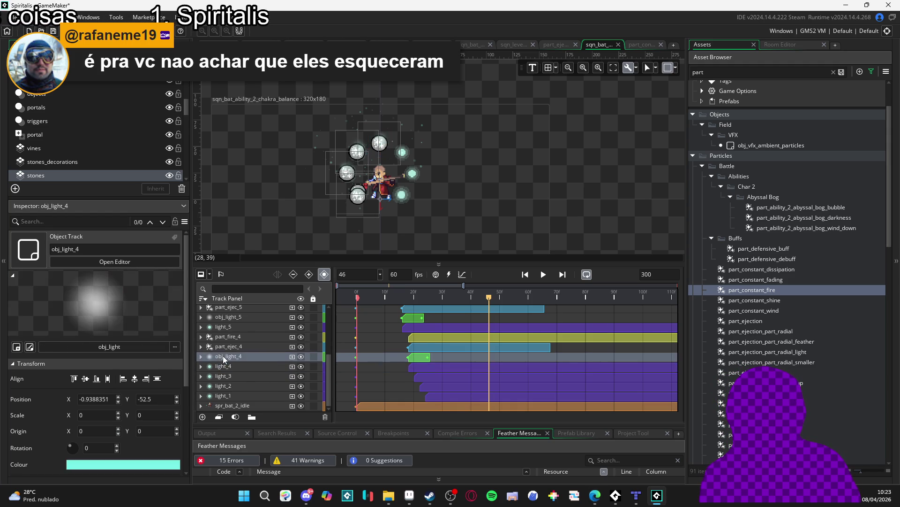
click(198, 364)
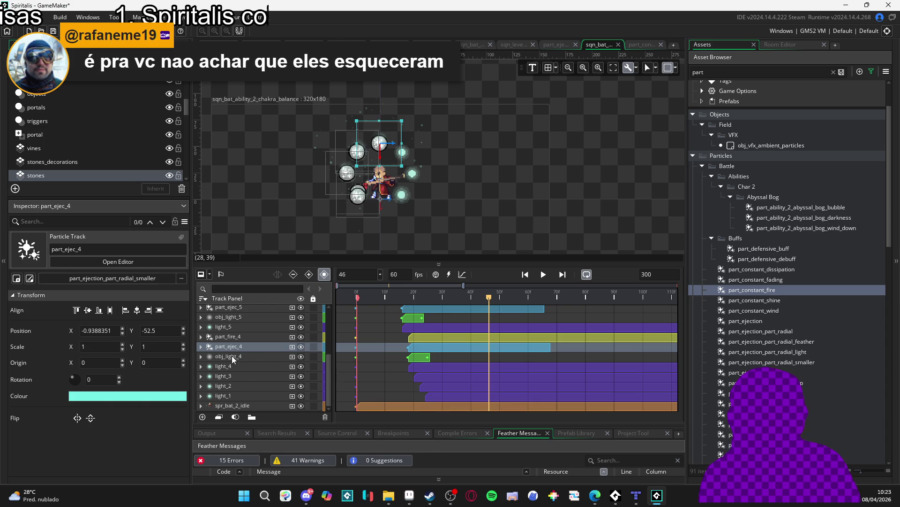
Select part_fire_4, part_ejec_4 and obj_light_4 together and duplicate them with Ctrl+D
click(229, 365)
click(229, 365)
click(230, 356)
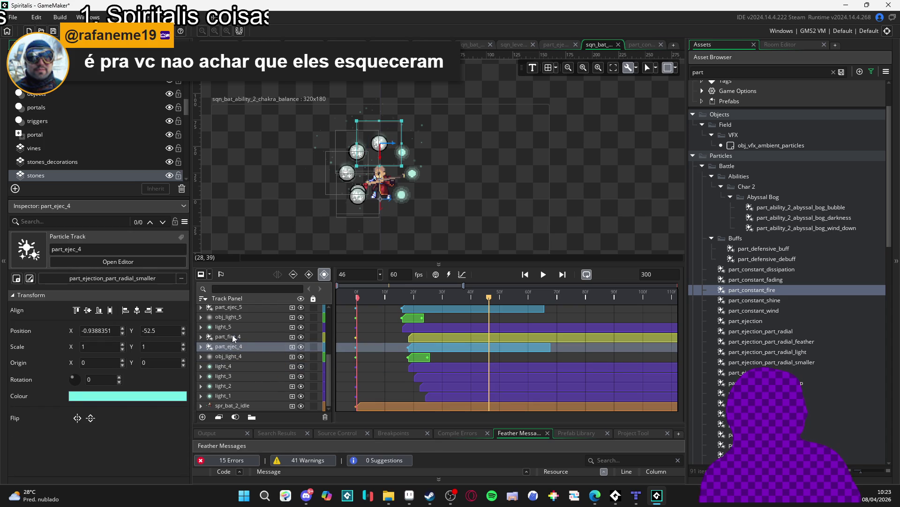
click(234, 336)
click(238, 356)
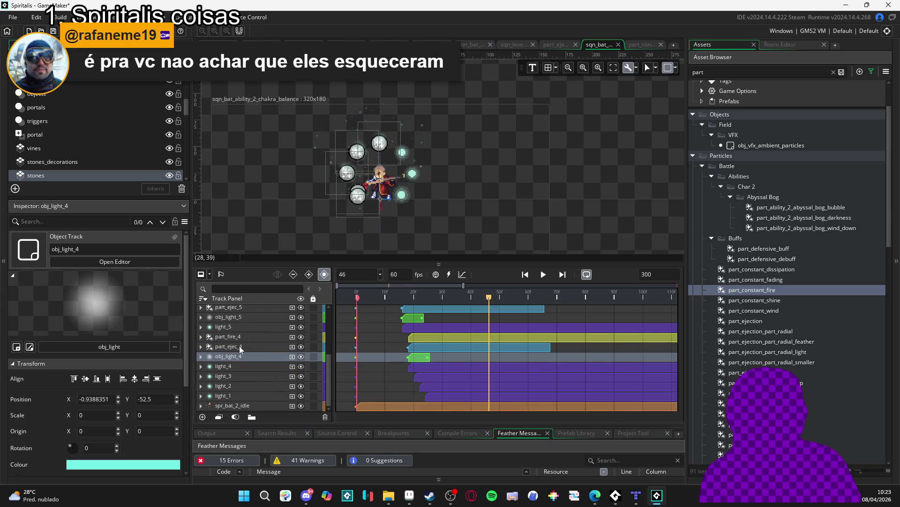
shift+click(239, 337)
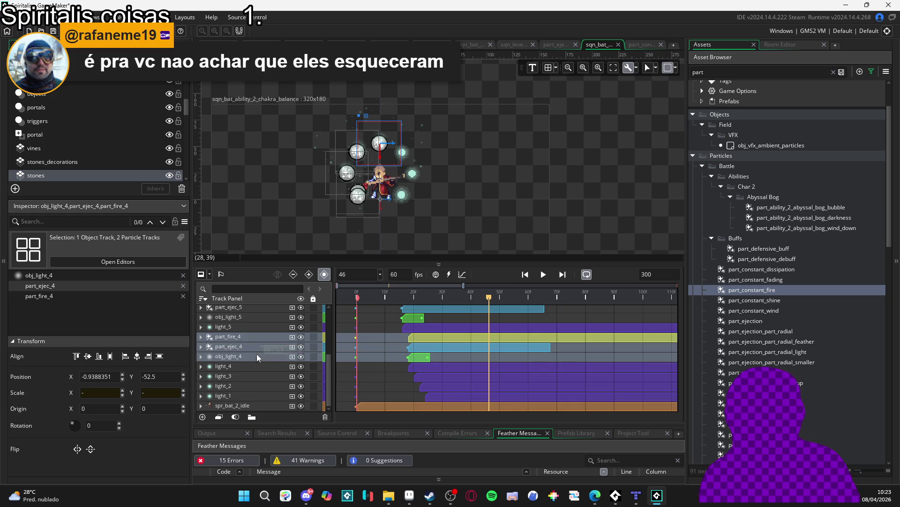
key(ctrl+d)
Rename the fire and ejection copies to part_fire_3 and part_ejec_3
click(244, 365)
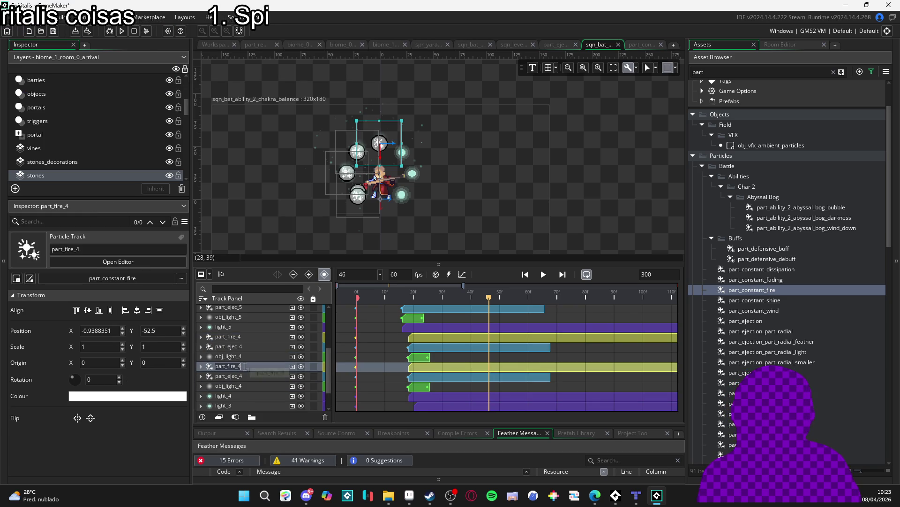
key(BackSpace)
text(3)
double_click(252, 376)
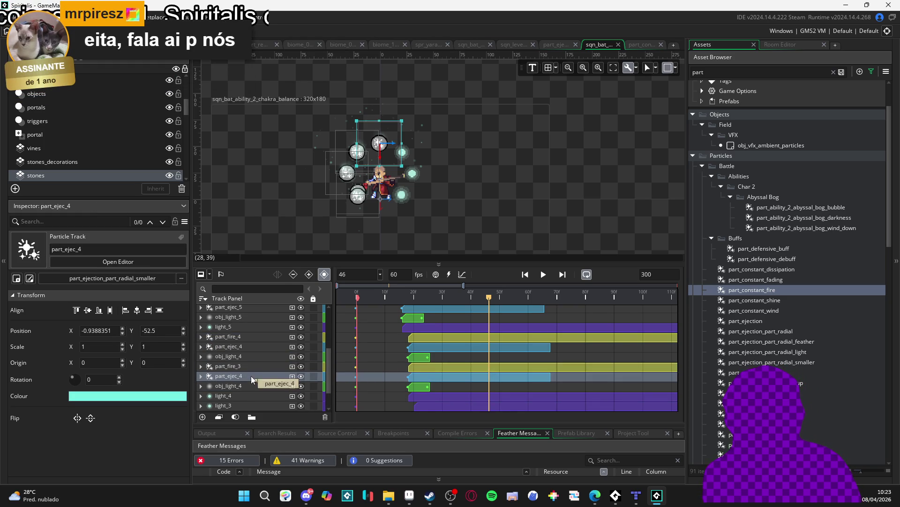
key(BackSpace)
text(3)
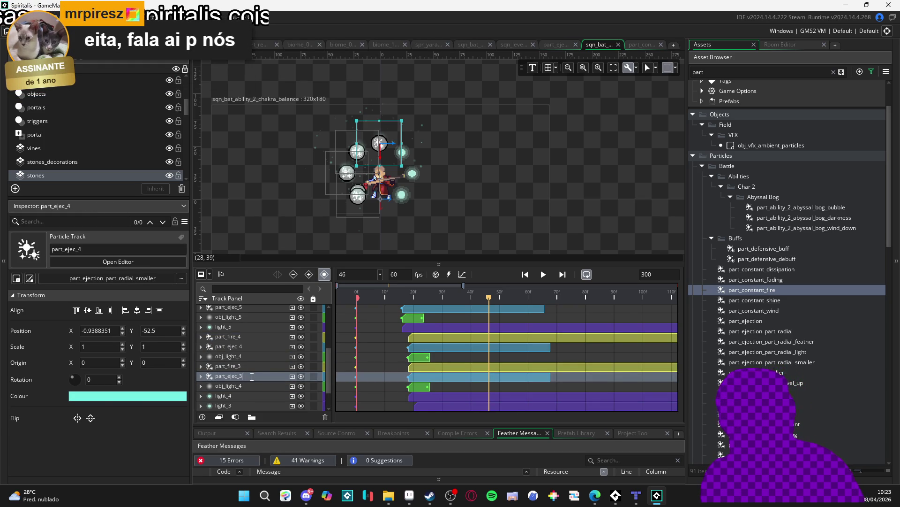
Rename the light copy to obj_light_3 and select the three new set-3 tracks
click(267, 386)
double_click(249, 385)
key(BackSpace)
text(3)
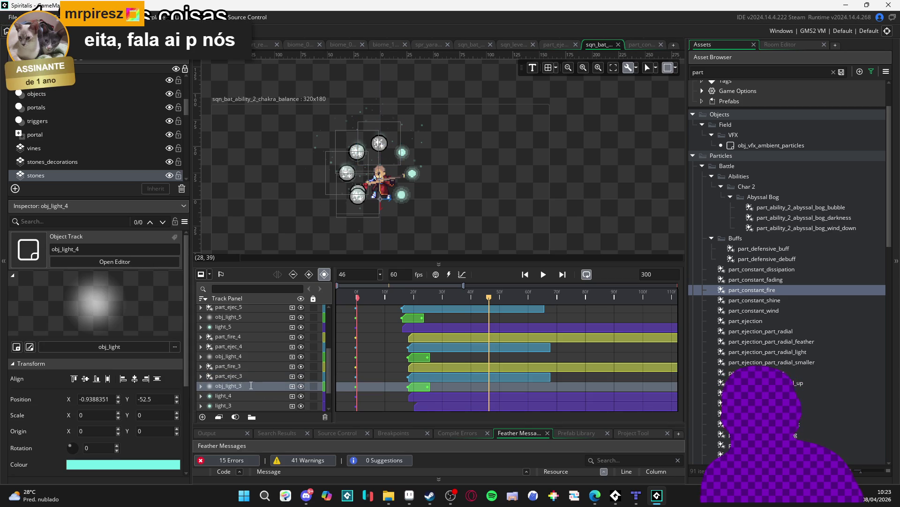
scroll(280, 377, down, 1)
click(248, 347)
shift+click(248, 364)
drag(248, 367, 242, 382)
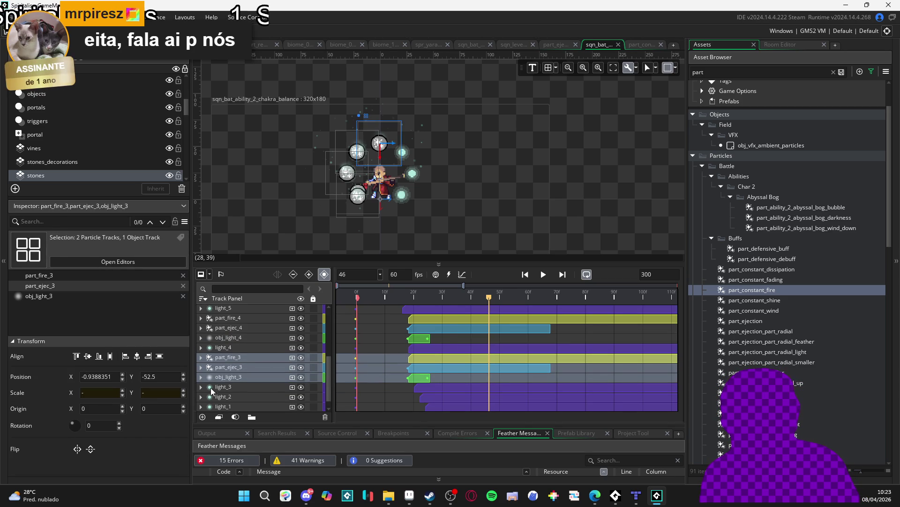
click(200, 387)
click(201, 386)
click(239, 377)
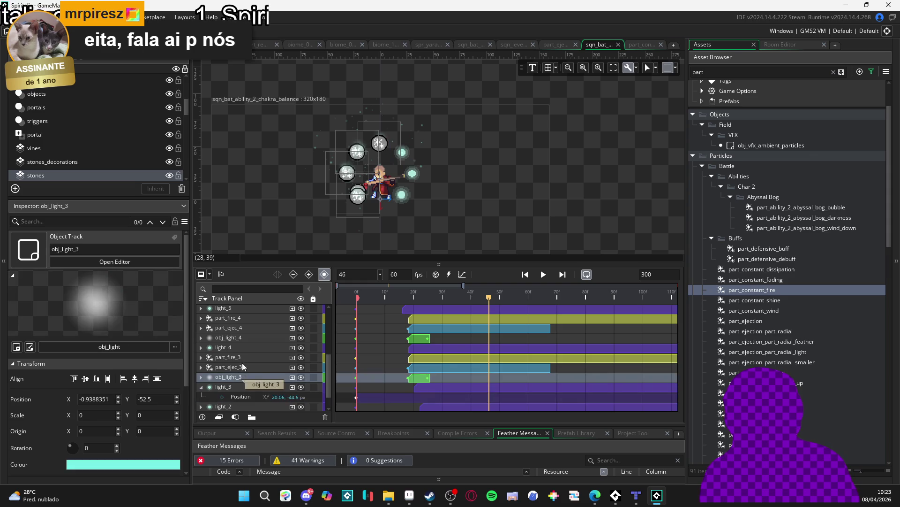
double_click(253, 374)
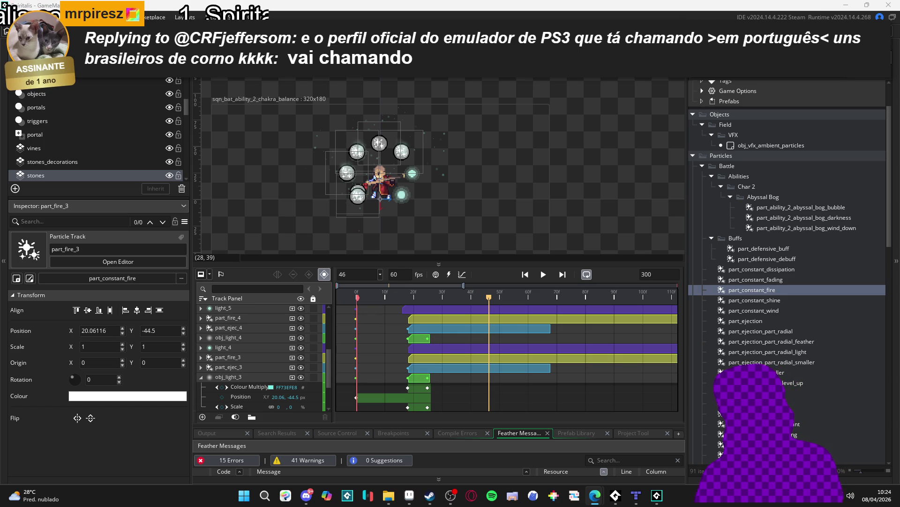
key(alt+Tab)
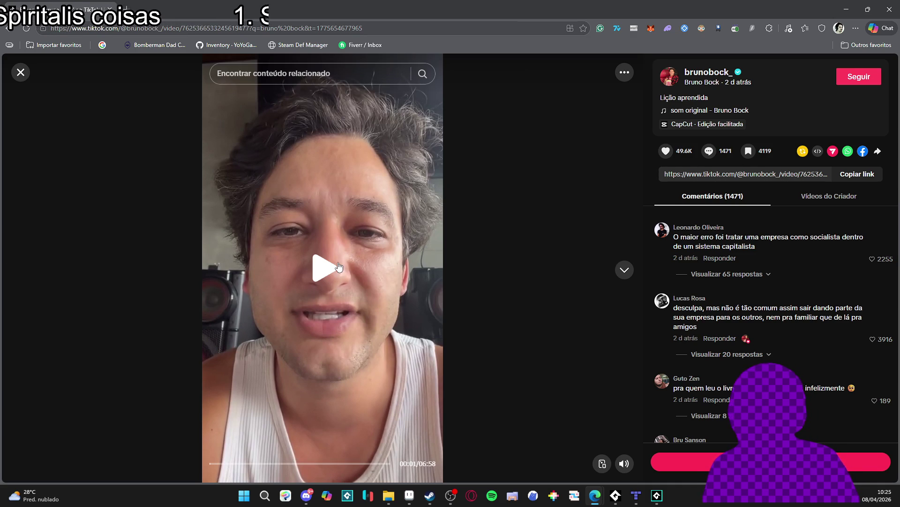
Play the 'Lição aprendida' video with its volume lowered slightly
click(397, 294)
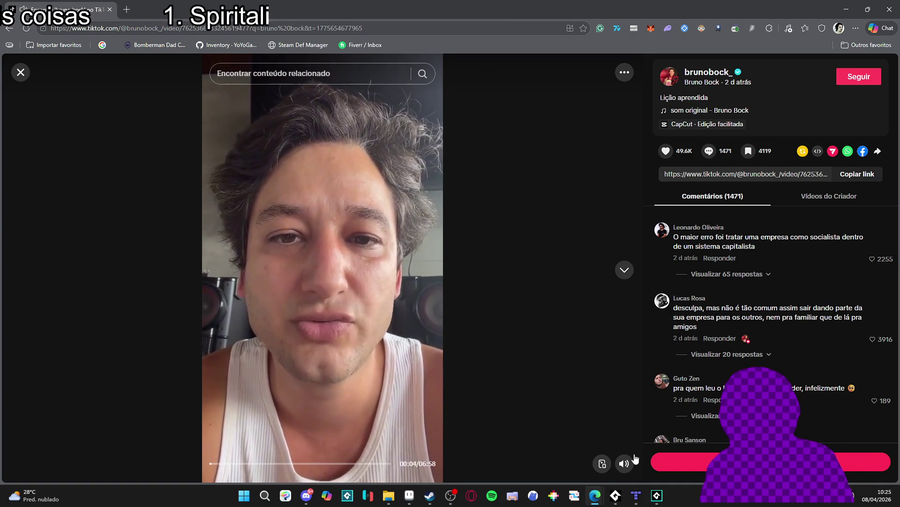
scroll(625, 446, down, 1)
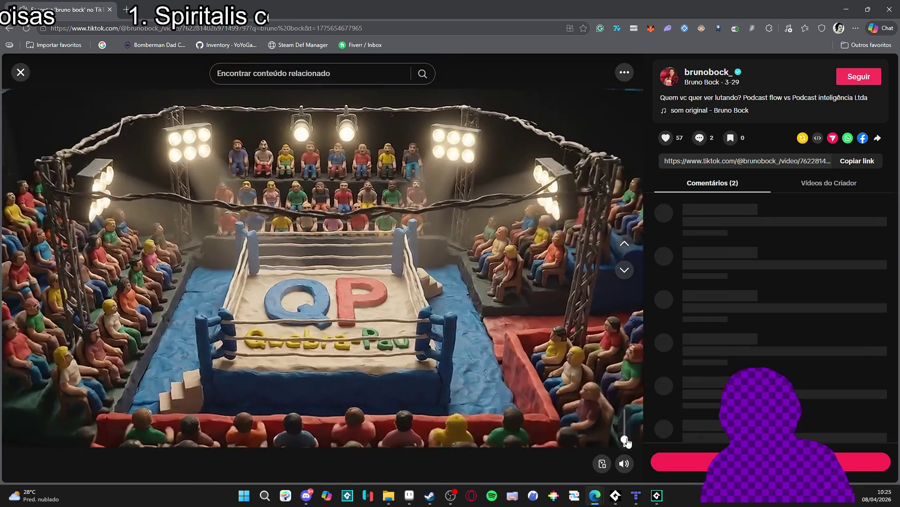
scroll(624, 445, up, 1)
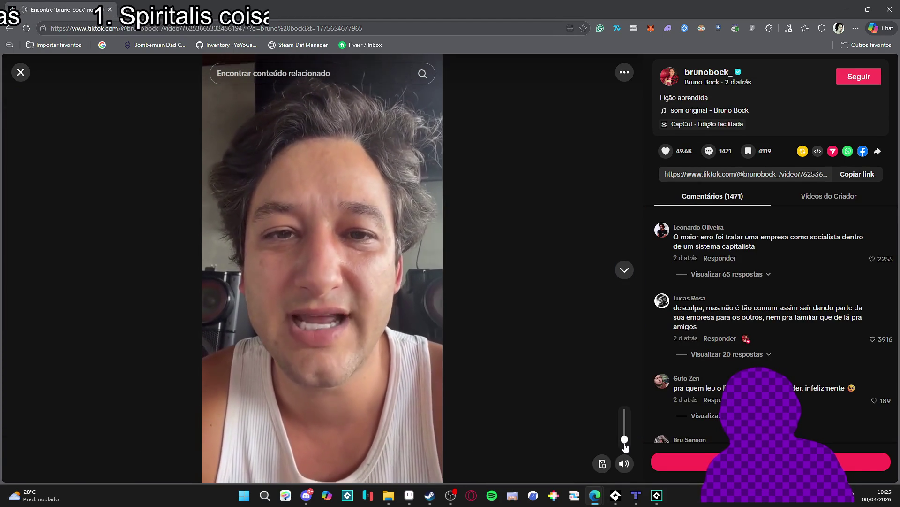
click(625, 443)
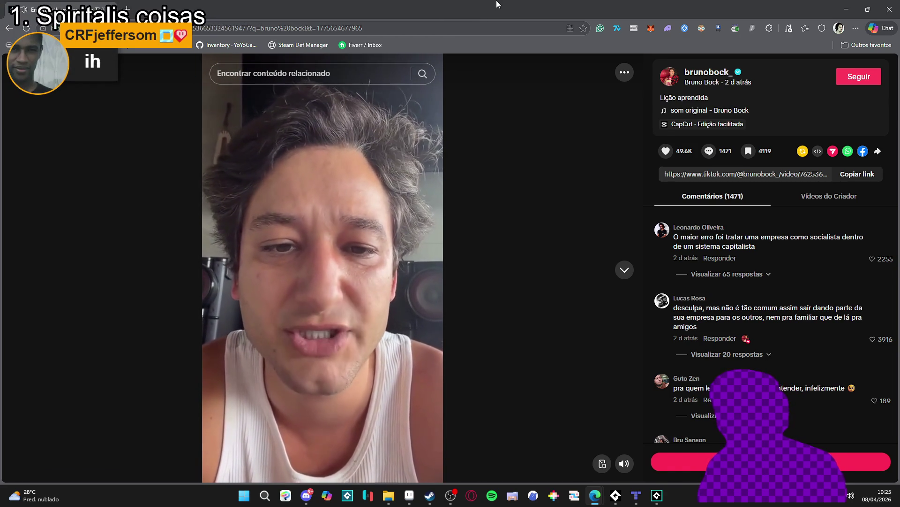
mouse_move(323, 301)
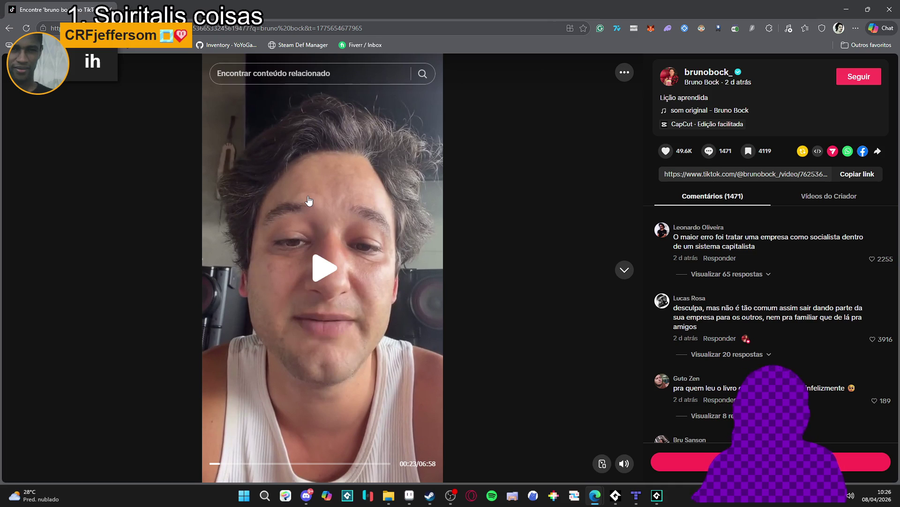
click(369, 59)
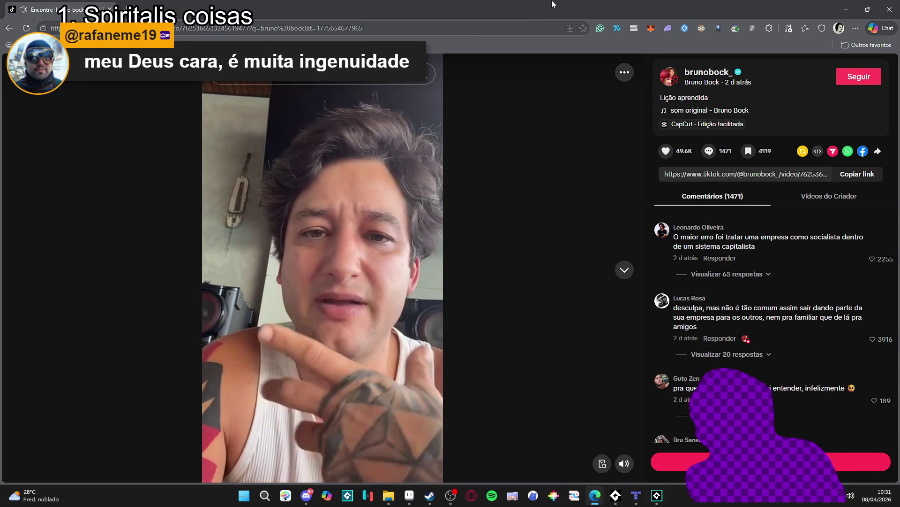
Drag the TikTok video's volume slider upward to raise the sound
mouse_move(426, 180)
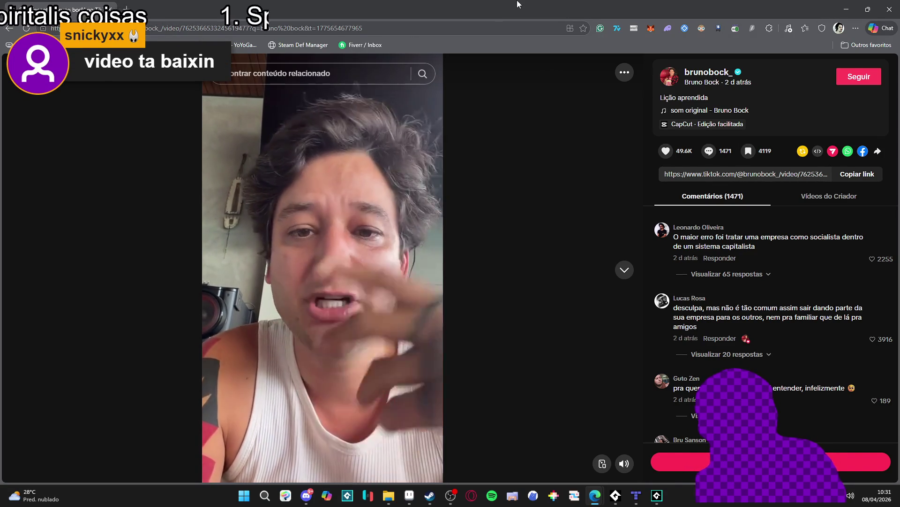
mouse_move(624, 463)
drag(625, 440, 629, 430)
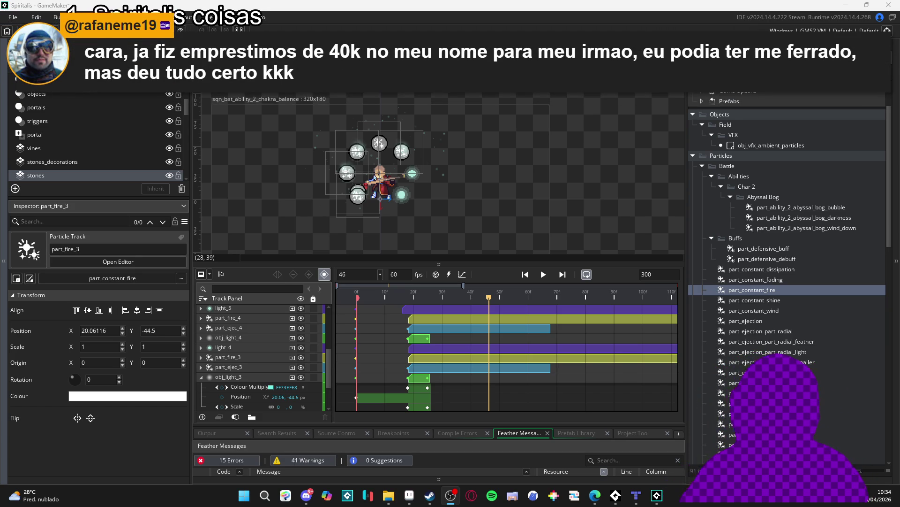
Select the part_fire_7 sprite on the canvas to show its part_constant_fire track in the Inspector
click(359, 197)
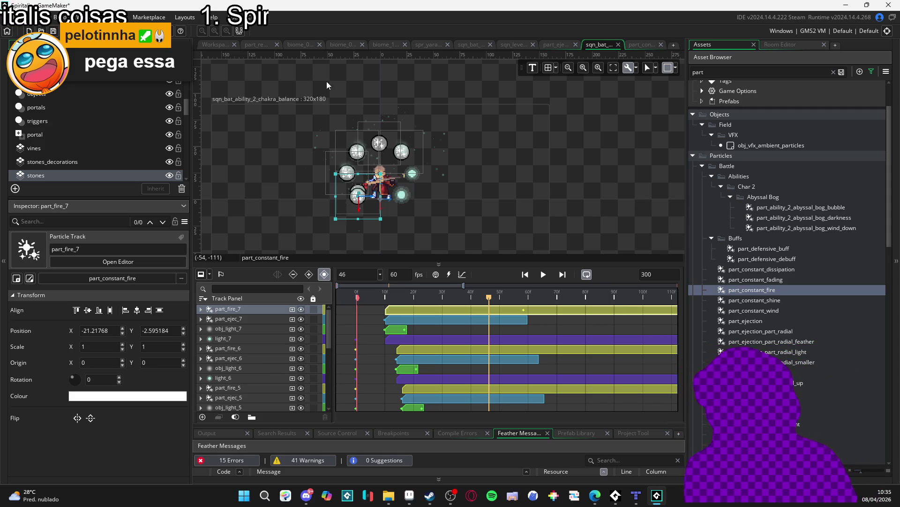
Compare the part_fire_7 and part_ejec_7 tracks in the Inspector
click(247, 322)
click(235, 313)
click(235, 320)
click(233, 310)
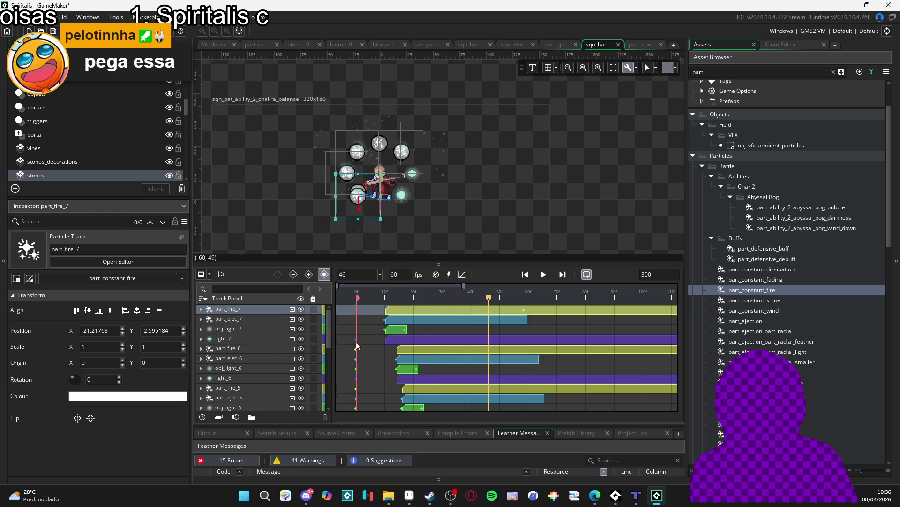
scroll(370, 334, down, 5)
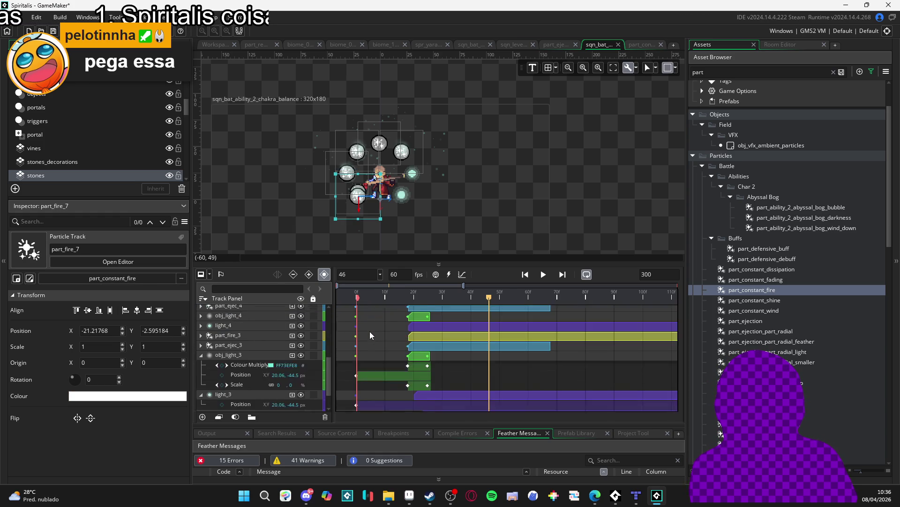
scroll(370, 334, up, 5)
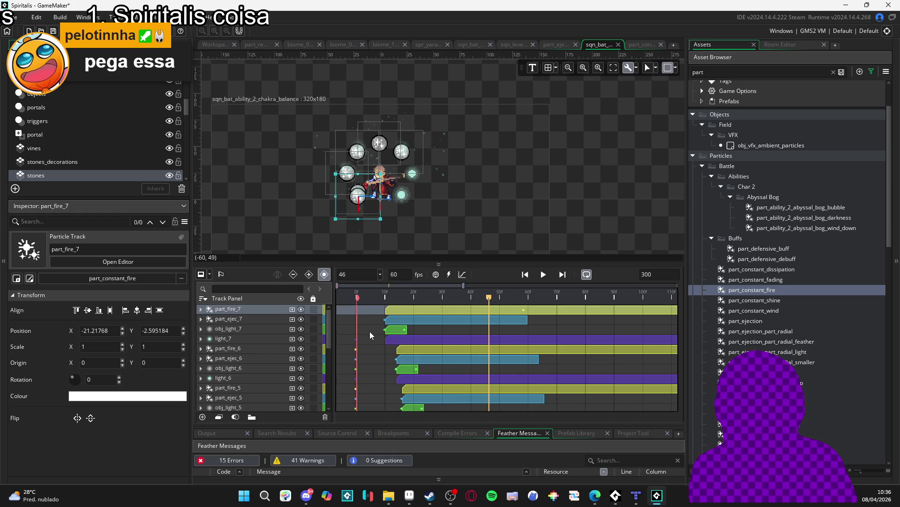
scroll(253, 331, down, 5)
Select part_fire_3 through obj_light_3 and expand part_ejec_3's keyframe rows
click(243, 336)
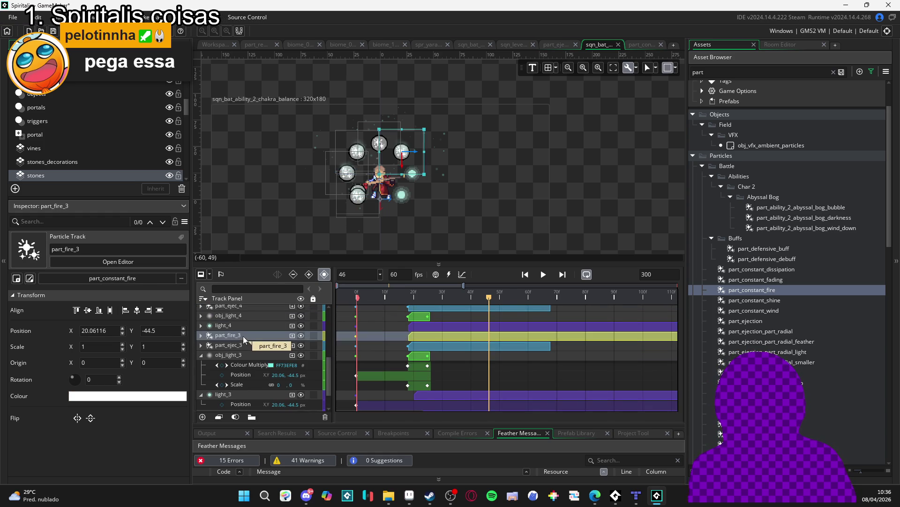
shift+click(237, 356)
scroll(350, 351, down, 2)
scroll(347, 352, up, 2)
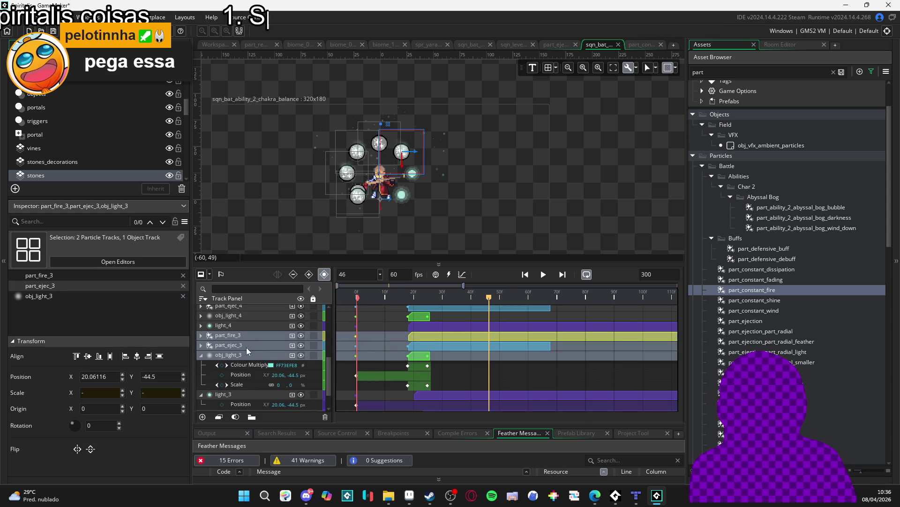
click(200, 345)
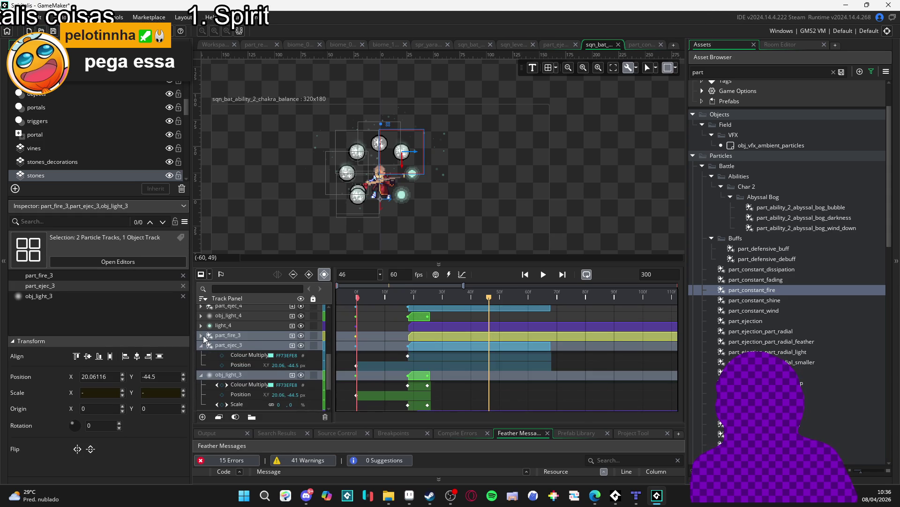
scroll(245, 352, down, 3)
scroll(361, 367, up, 2)
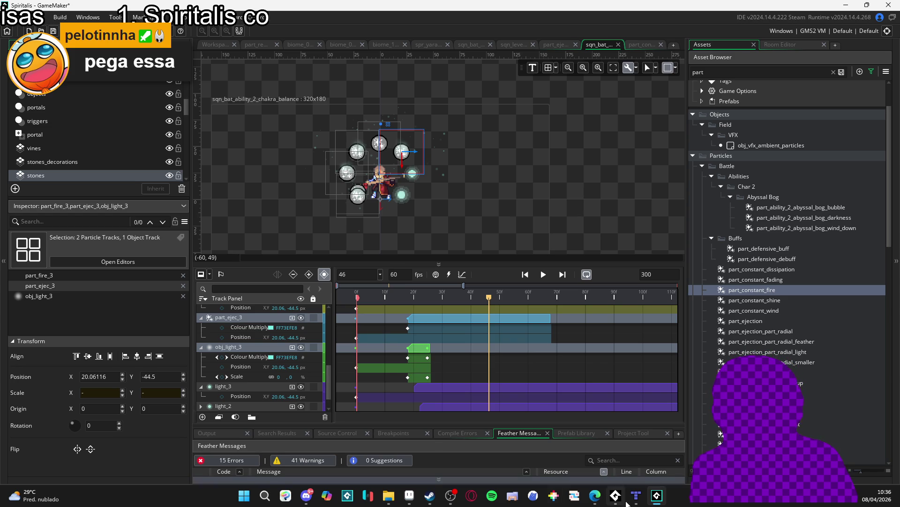
Start music playing in the music player and hide its window
click(616, 496)
key(space)
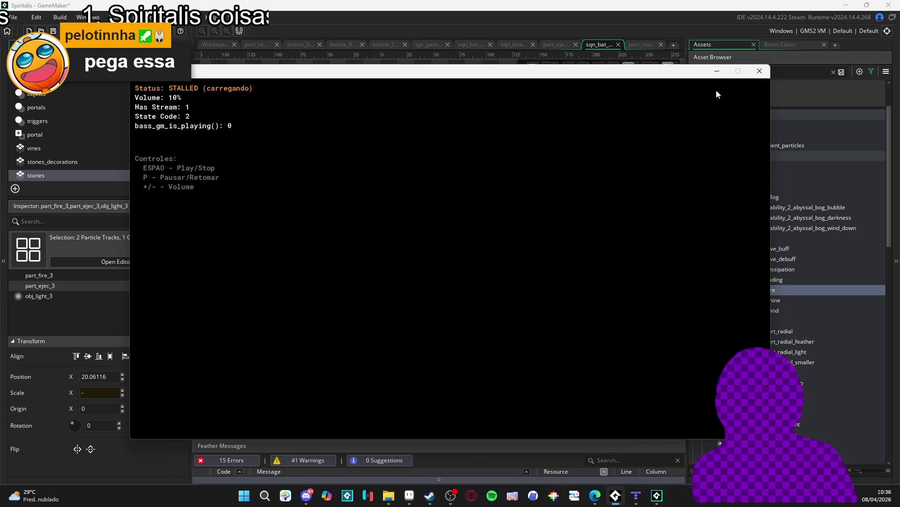
click(717, 72)
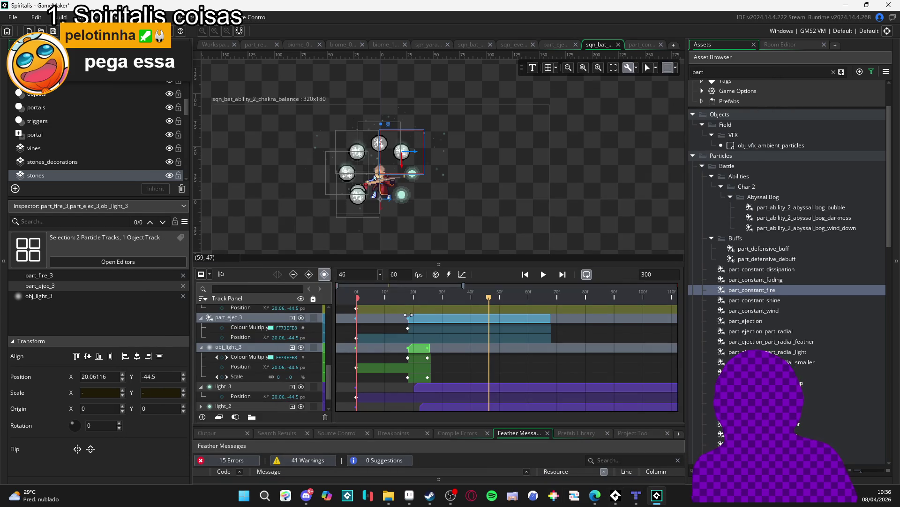
Undo a stray obj_light_3 clip move, then shift all three set-3 clips slightly later
scroll(428, 325, up, 3)
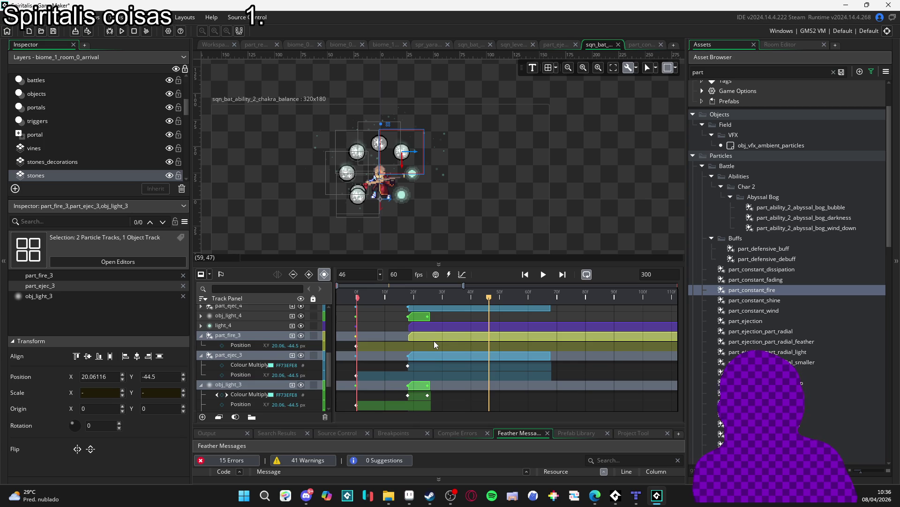
scroll(434, 340, down, 2)
drag(424, 372, 432, 373)
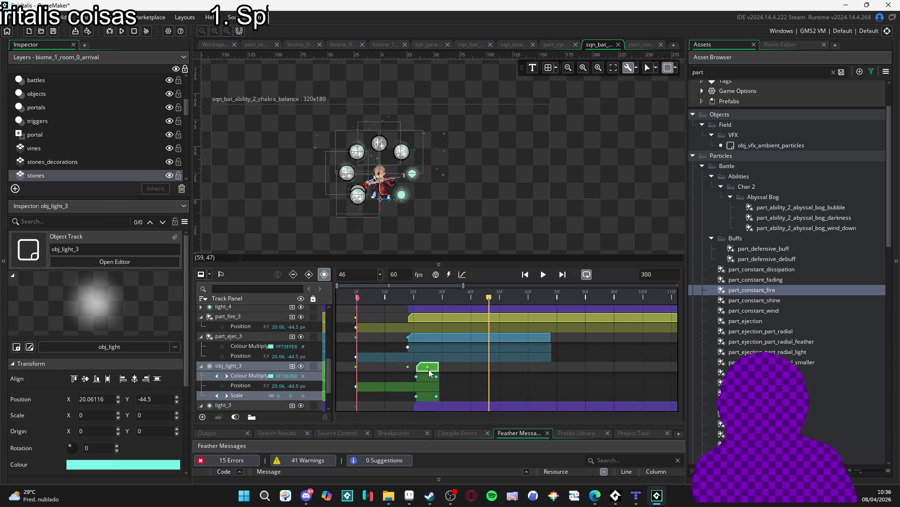
key(ctrl+z)
scroll(432, 371, up, 2)
click(423, 338)
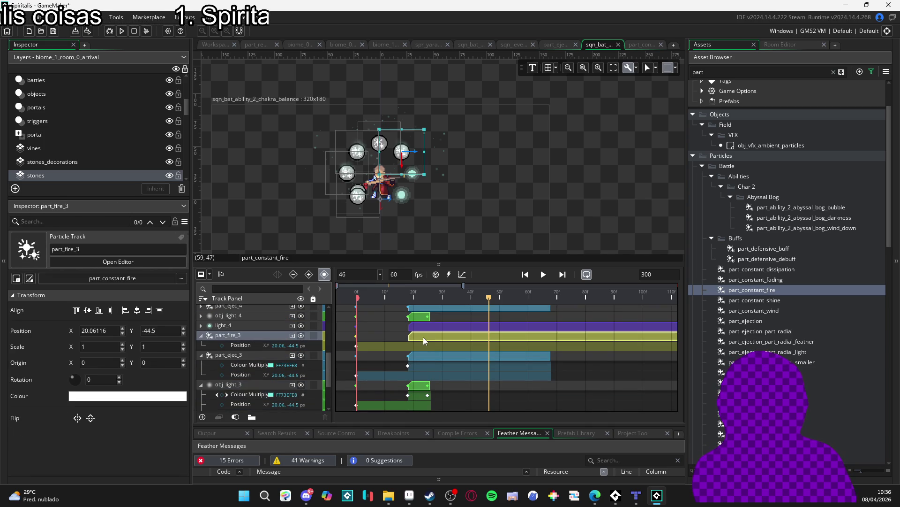
ctrl+click(427, 357)
ctrl+click(422, 384)
scroll(422, 384, down, 2)
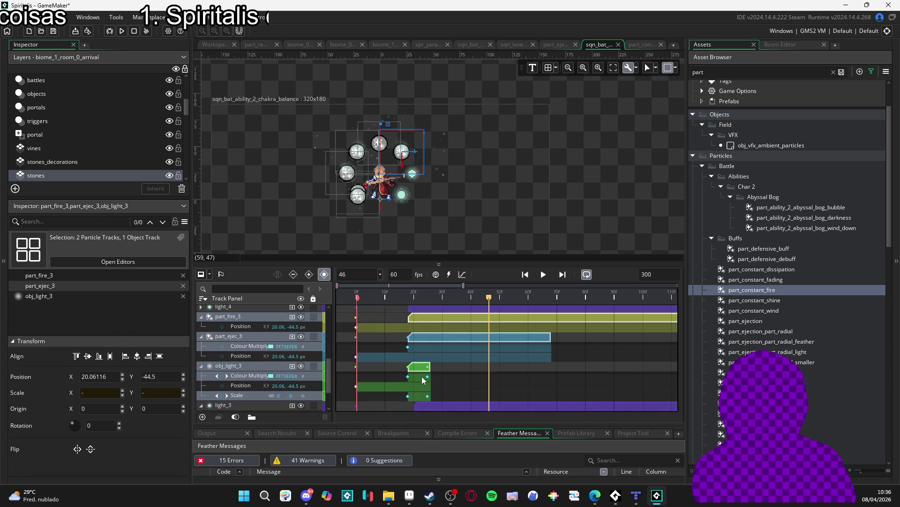
drag(420, 370, 425, 370)
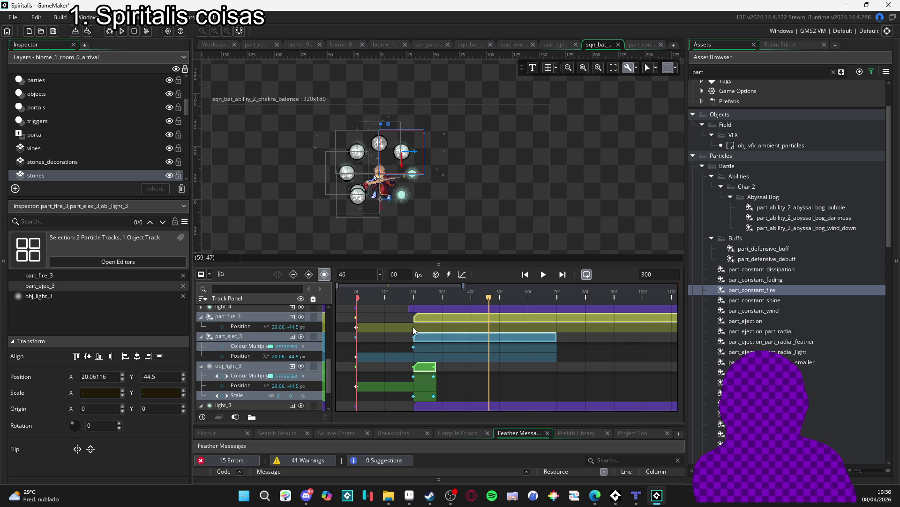
scroll(406, 334, down, 2)
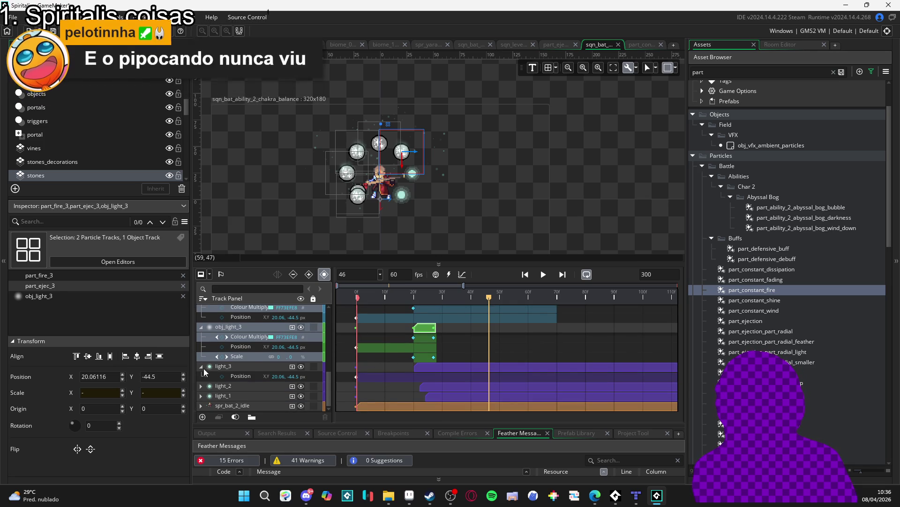
Select the light_3 sprite track to view it in the Inspector
click(243, 376)
scroll(393, 385, up, 2)
scroll(393, 385, up, 2)
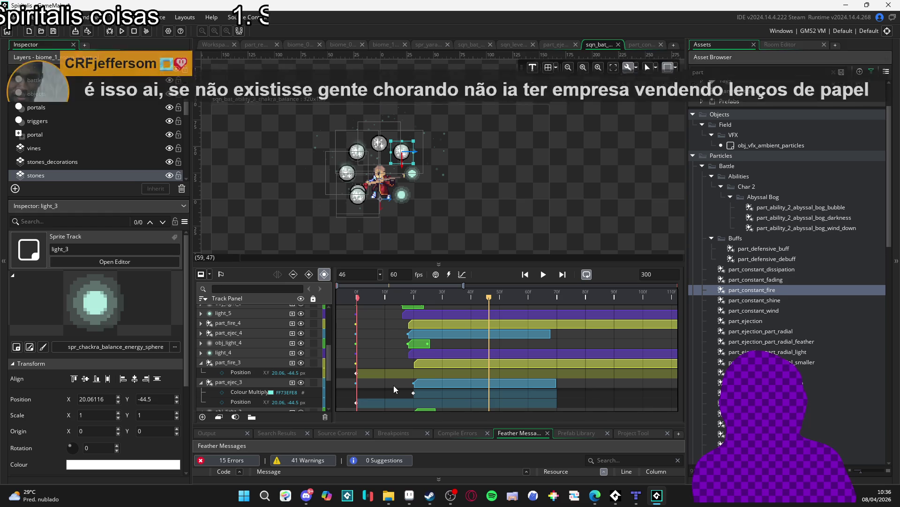
scroll(394, 382, down, 4)
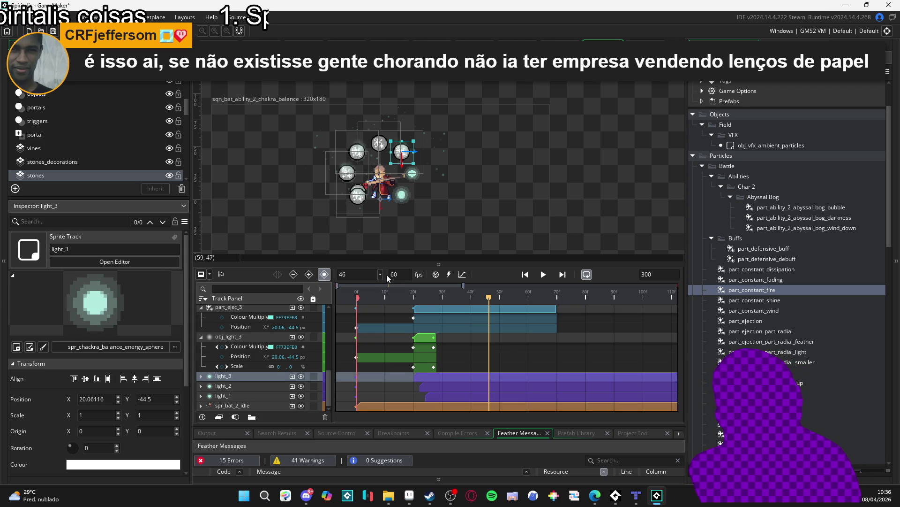
scroll(376, 352, up, 3)
scroll(376, 352, down, 1)
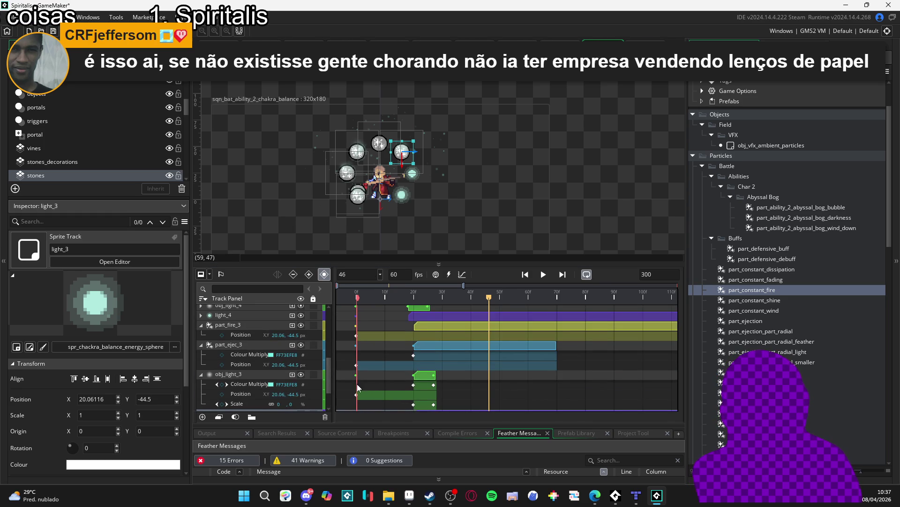
Collapse the part_fire_3, part_ejec_3 and obj_light_3 property rows, then recheck light_3 and obj_light_3
click(201, 325)
click(199, 332)
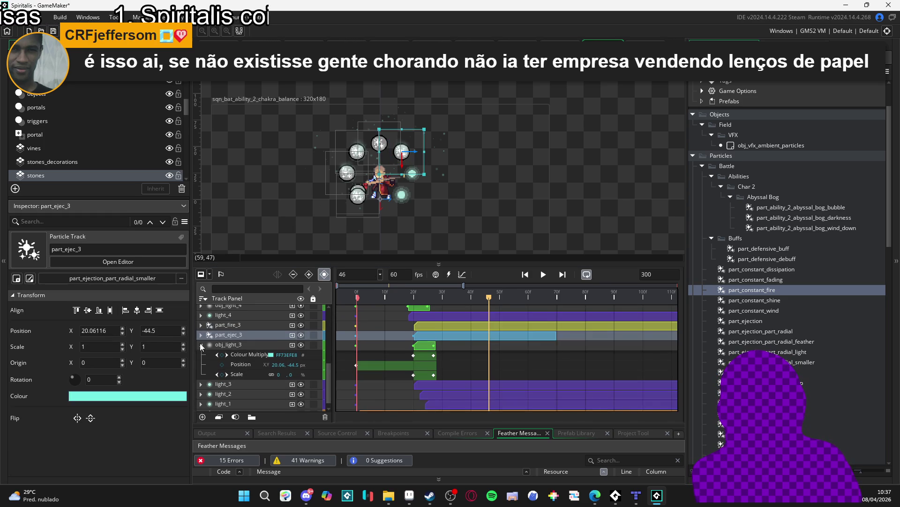
click(217, 361)
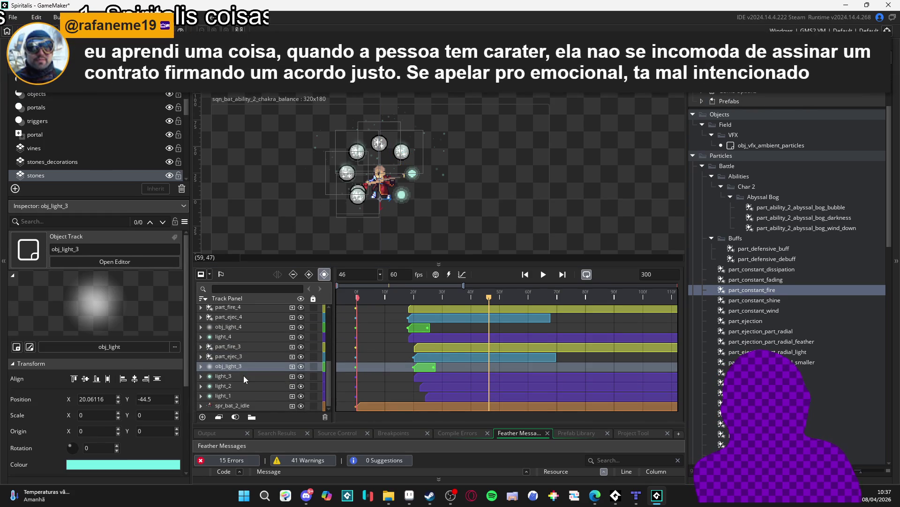
click(244, 375)
click(255, 367)
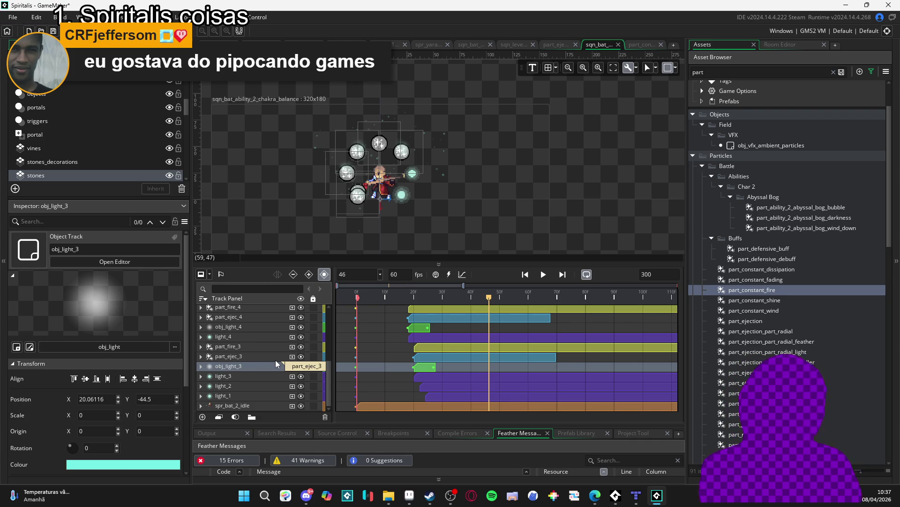
shift+click(243, 345)
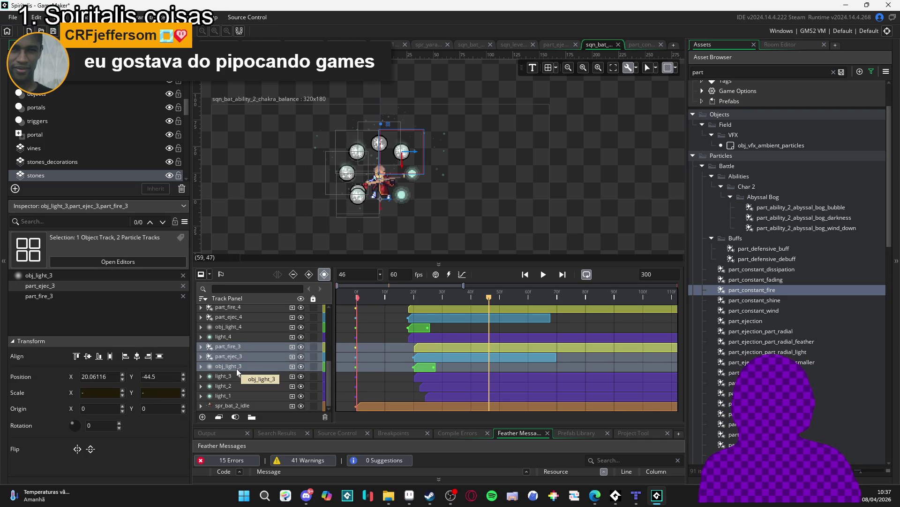
click(235, 366)
click(242, 354)
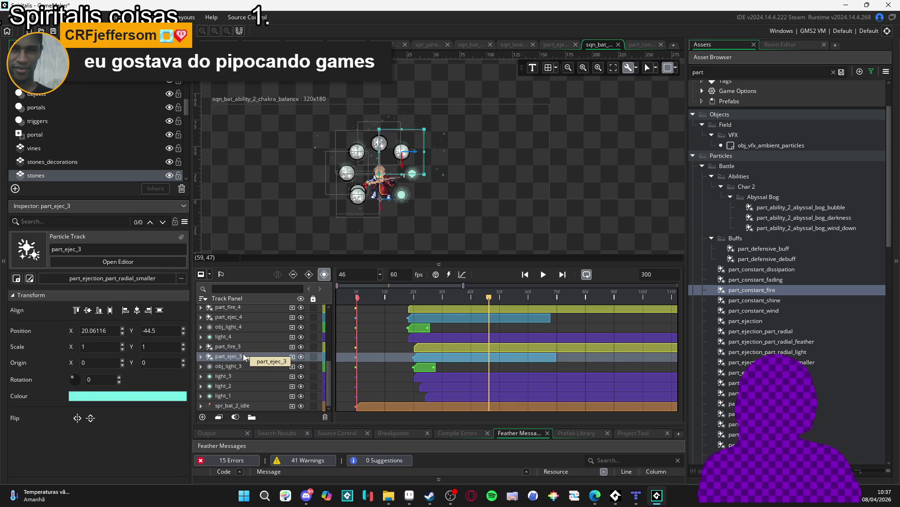
click(240, 346)
click(242, 355)
click(240, 366)
click(241, 356)
click(243, 363)
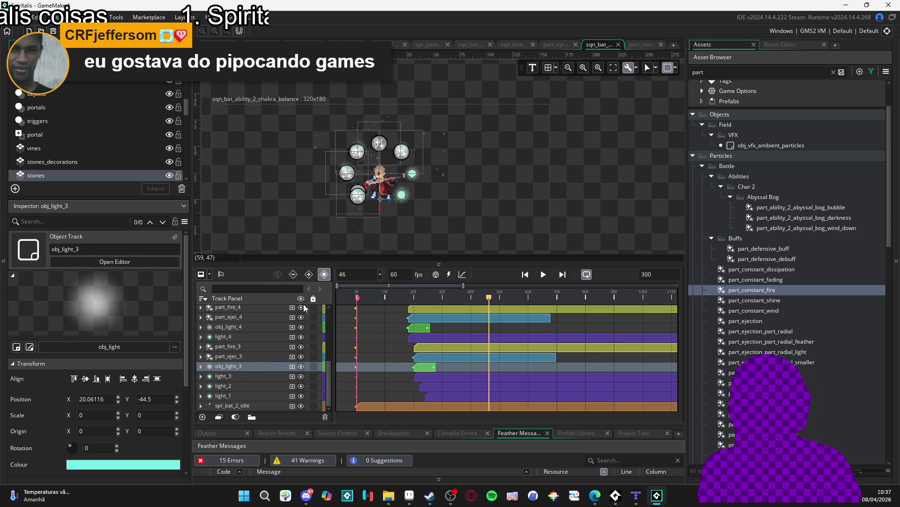
Pan and zoom the preview to centre the character and spheres
scroll(275, 352, up, 4)
scroll(399, 227, up, 2)
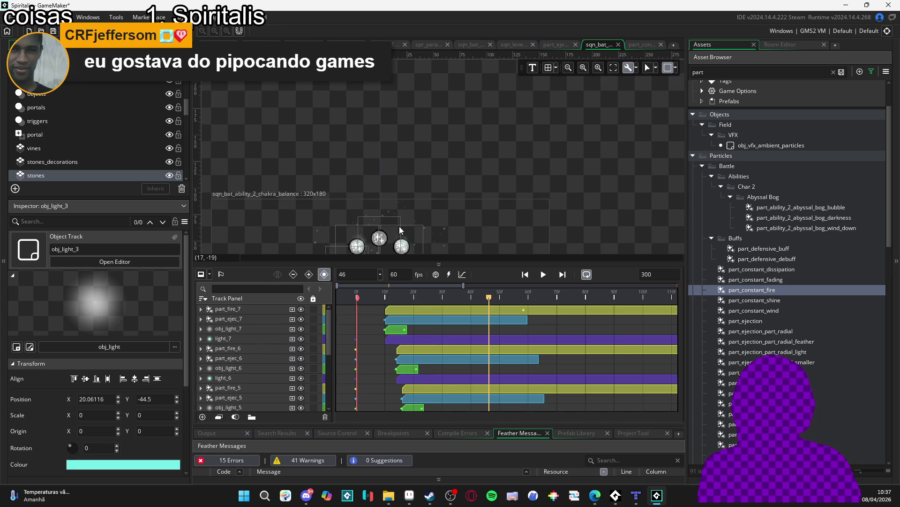
scroll(398, 226, down, 5)
drag(443, 129, 480, 204)
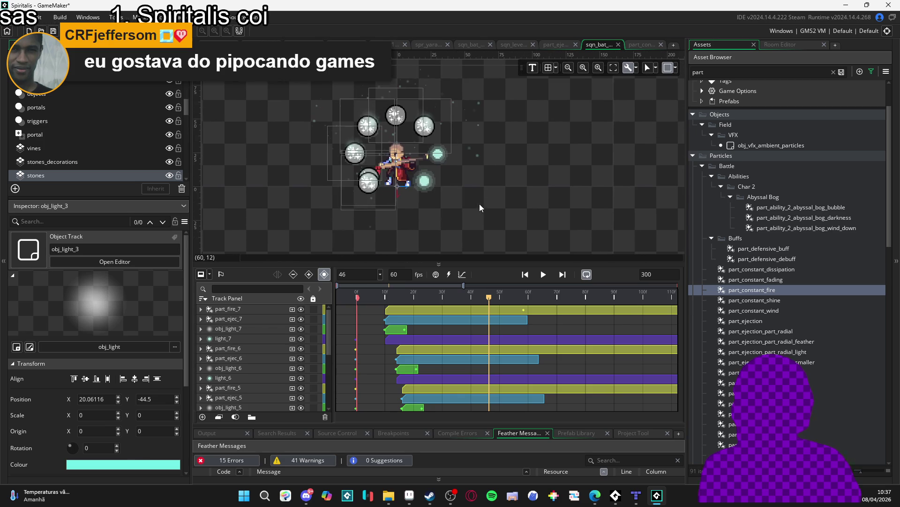
scroll(257, 374, down, 1)
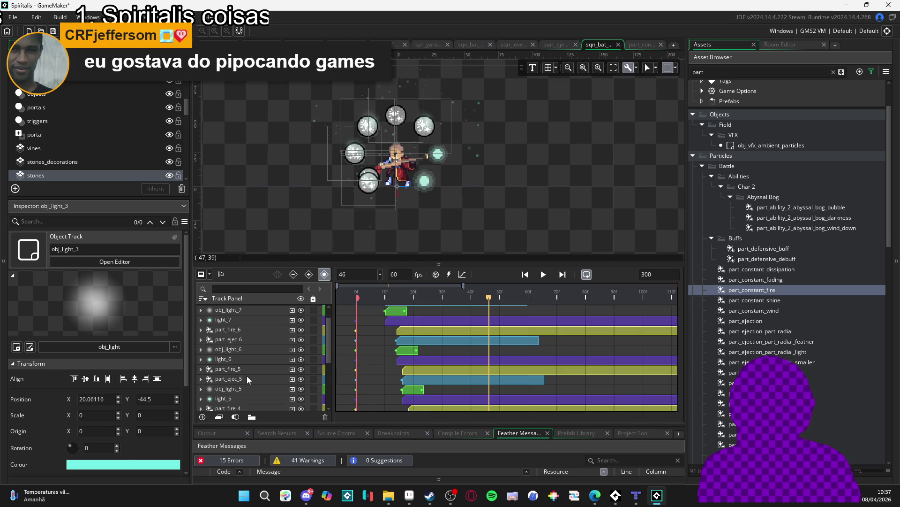
Select part_fire_5, part_ejec_5 and obj_light_5 together in the Track Panel
click(240, 369)
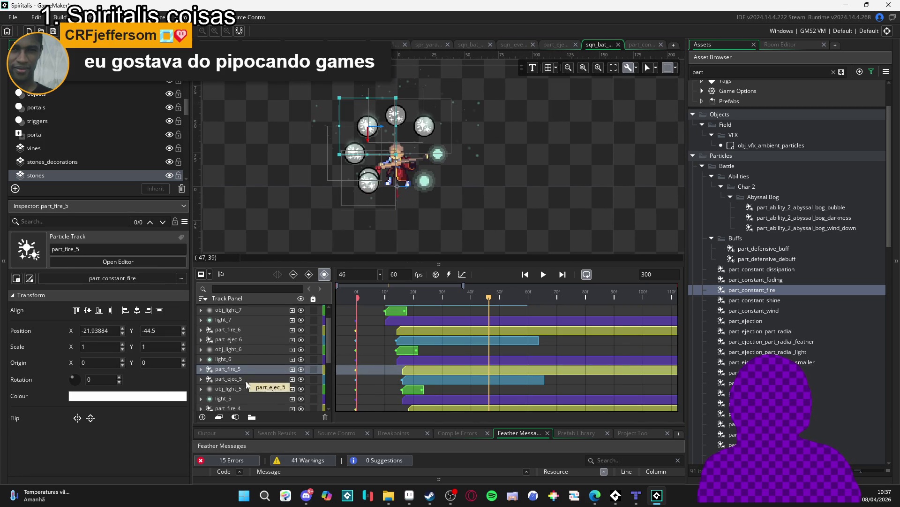
scroll(243, 375, down, 1)
shift+click(244, 371)
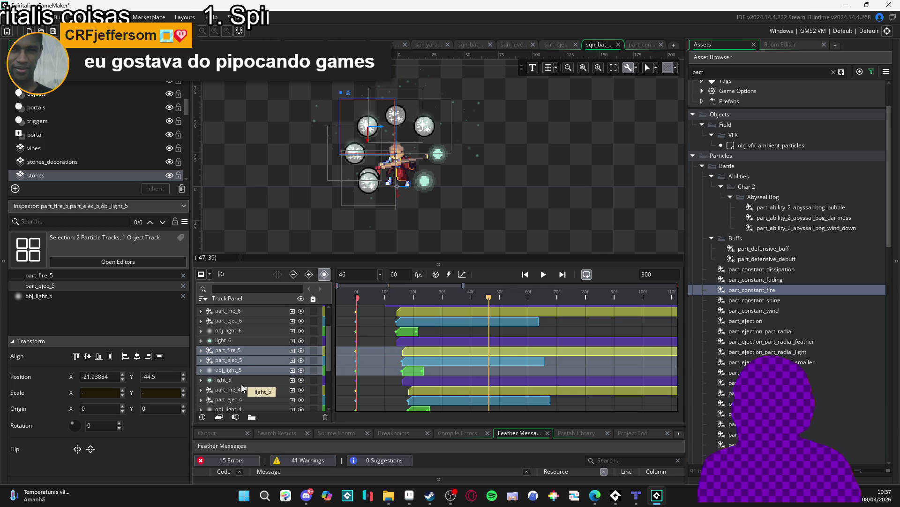
scroll(251, 385, down, 1)
scroll(250, 382, down, 1)
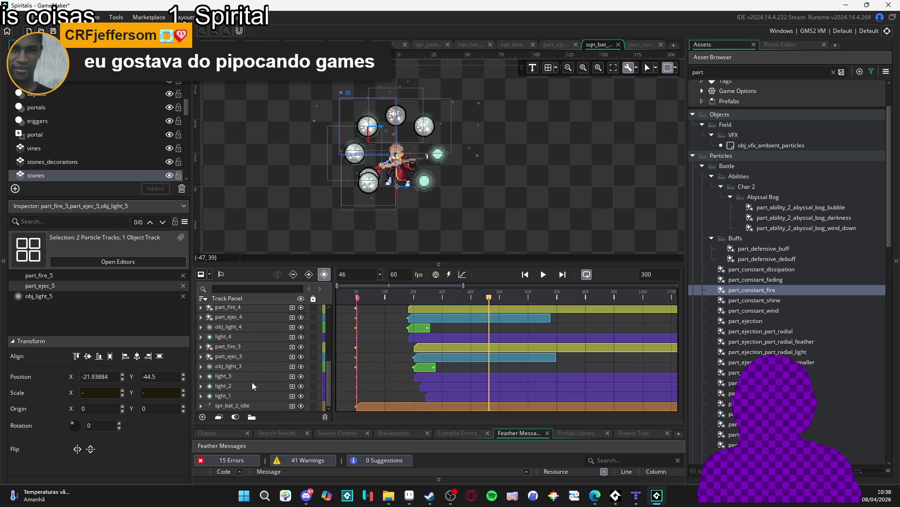
scroll(258, 379, down, 2)
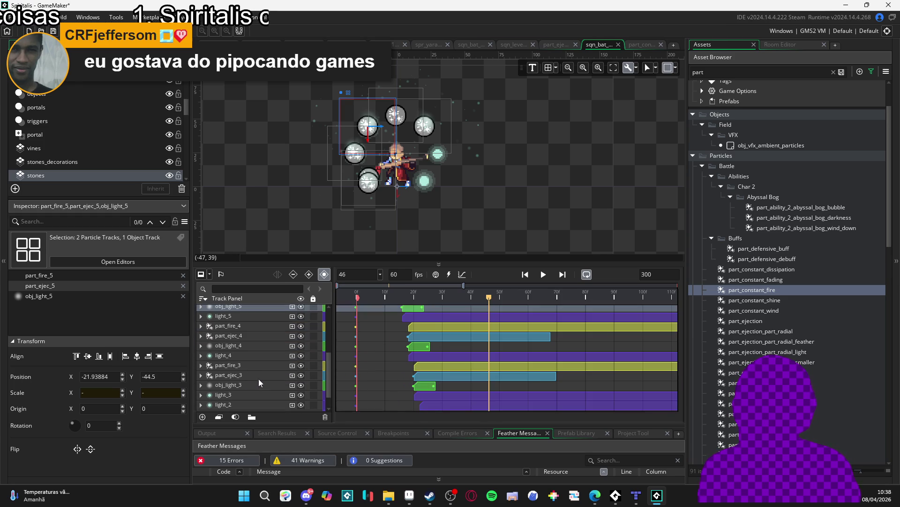
click(238, 375)
click(235, 385)
click(237, 376)
click(239, 365)
click(237, 376)
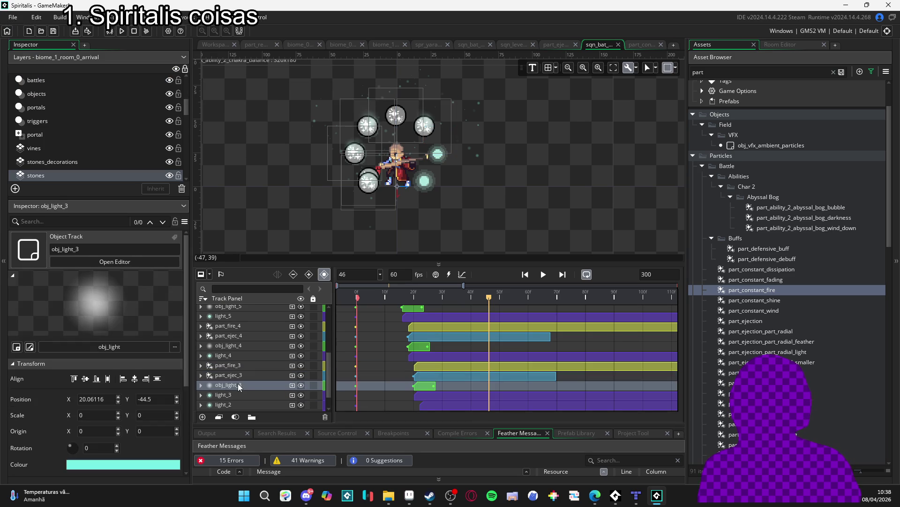
click(236, 384)
scroll(236, 382, down, 1)
click(232, 356)
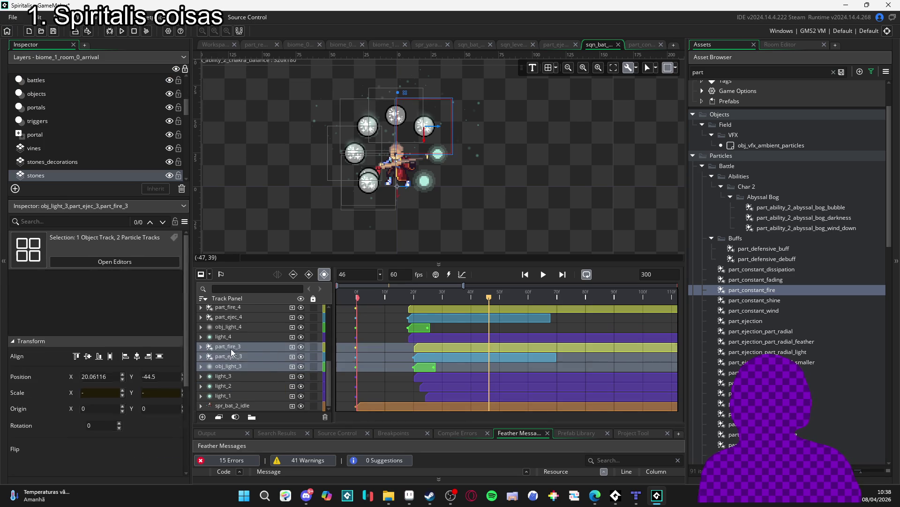
click(238, 366)
click(239, 357)
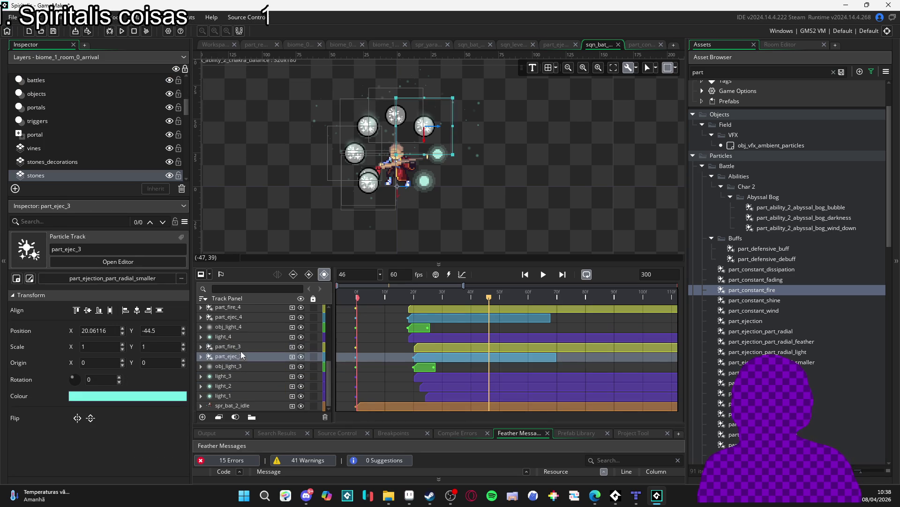
click(244, 370)
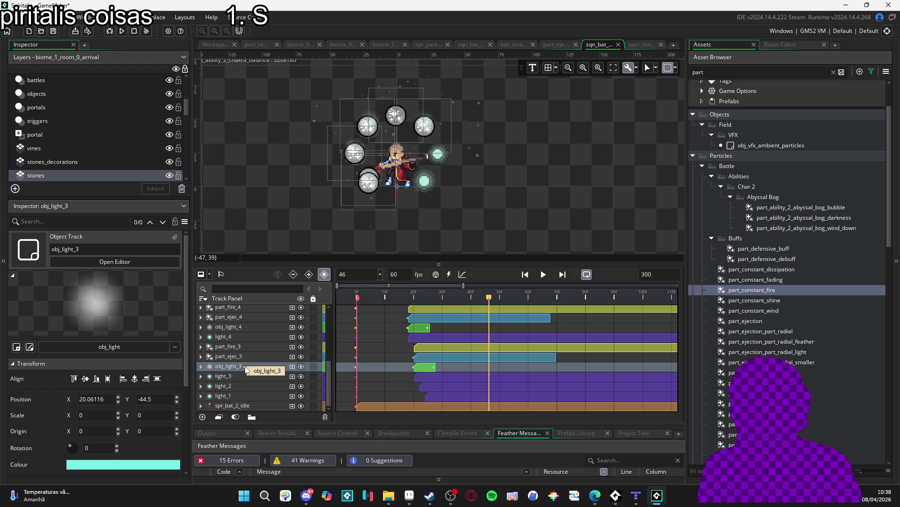
click(240, 356)
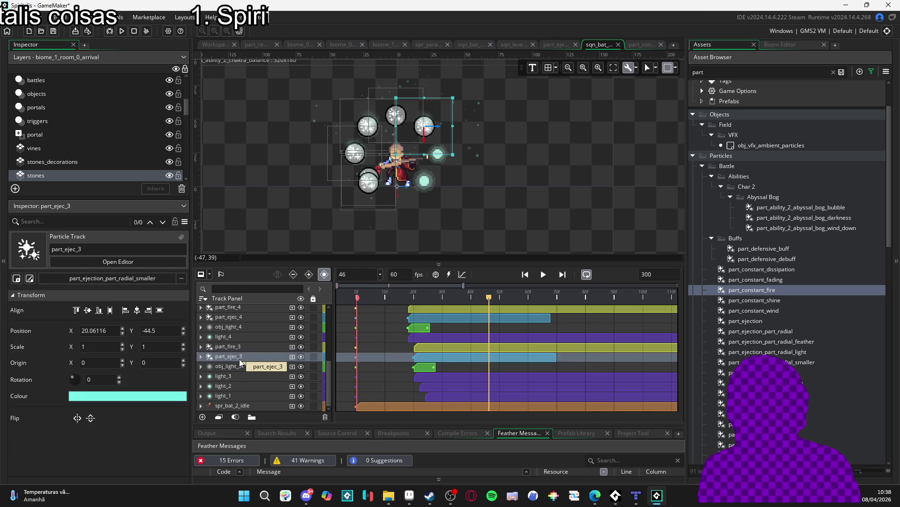
click(240, 367)
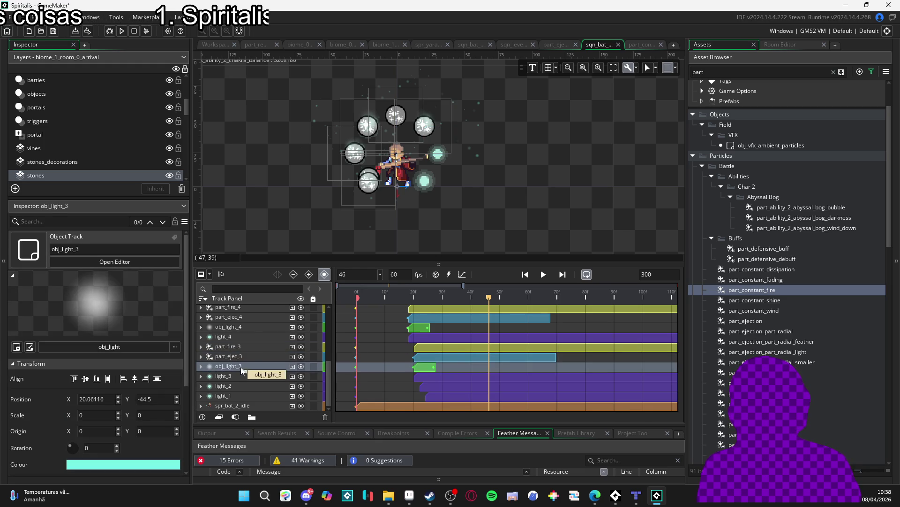
click(250, 355)
click(251, 365)
click(259, 356)
click(252, 363)
click(255, 355)
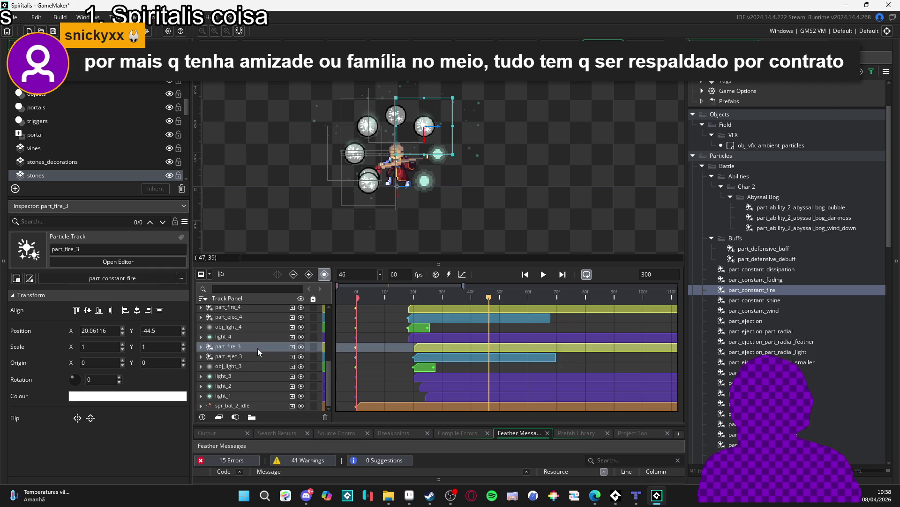